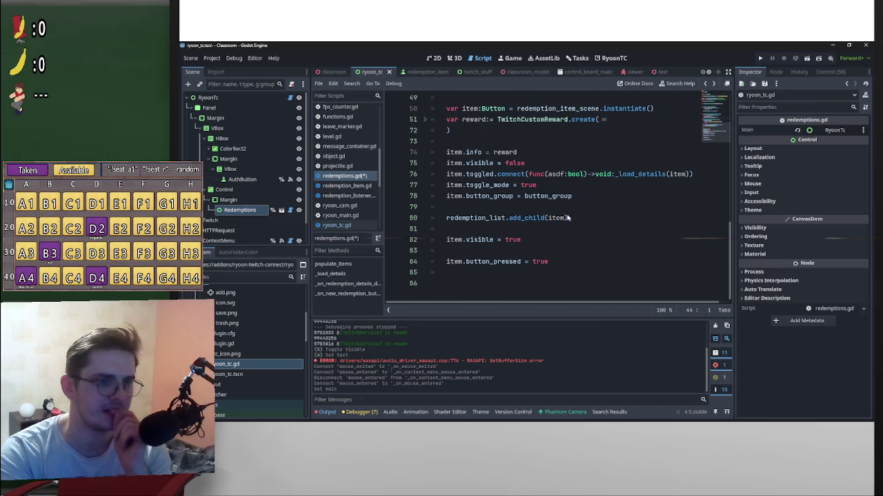
# Step: Expand the folded populate_items function in redemptions.gd to reveal its reward loop body
pyautogui.scroll(4, 569, 218)
pyautogui.scroll(-4, 576, 216)
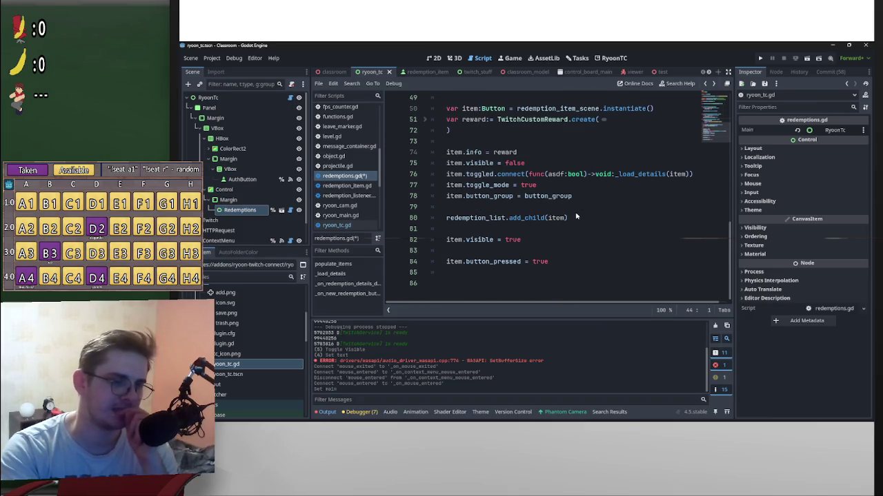
pyautogui.scroll(3, 578, 216)
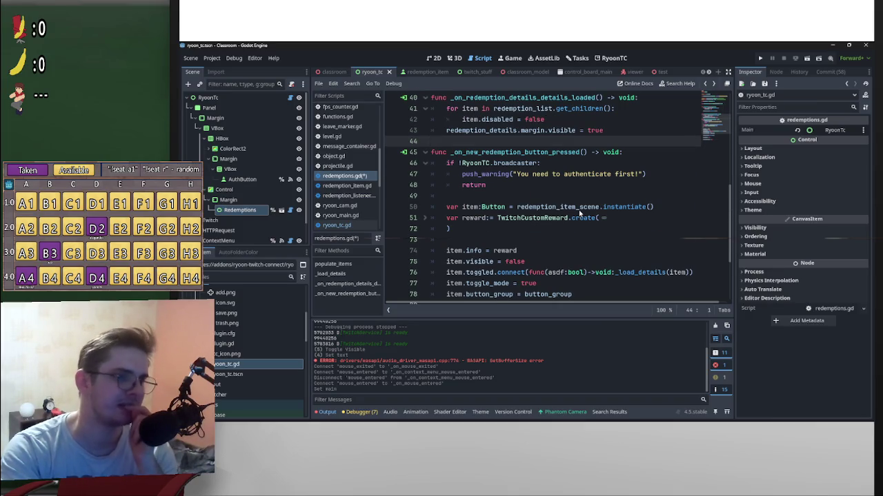
pyautogui.scroll(-3, 579, 213)
pyautogui.moveTo(731, 243); pyautogui.dragTo(734, 205)
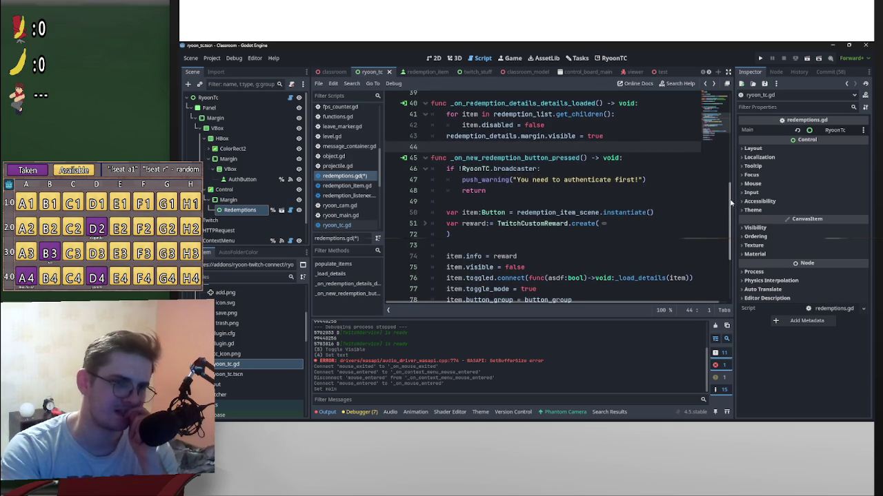
pyautogui.scroll(-3, 718, 197)
pyautogui.scroll(3, 715, 195)
pyautogui.scroll(3, 714, 163)
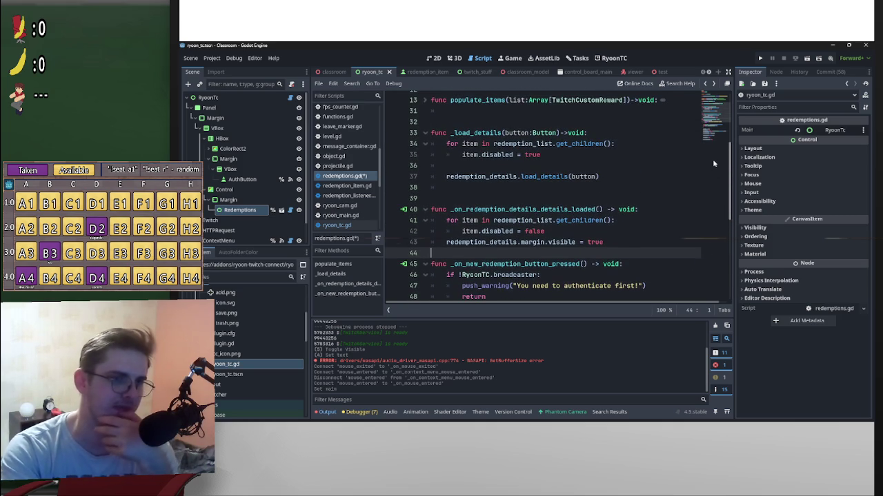
pyautogui.scroll(1, 712, 160)
pyautogui.scroll(3, 710, 153)
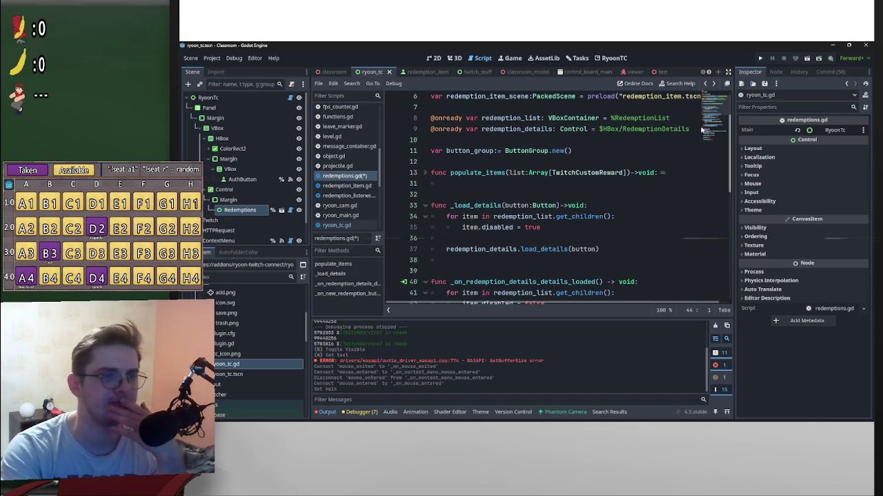
pyautogui.scroll(1, 702, 129)
pyautogui.click(428, 188)
pyautogui.scroll(-3, 552, 206)
pyautogui.click(552, 221)
pyautogui.scroll(2, 561, 219)
pyautogui.scroll(-2, 615, 231)
pyautogui.scroll(3, 614, 224)
pyautogui.scroll(-2, 613, 220)
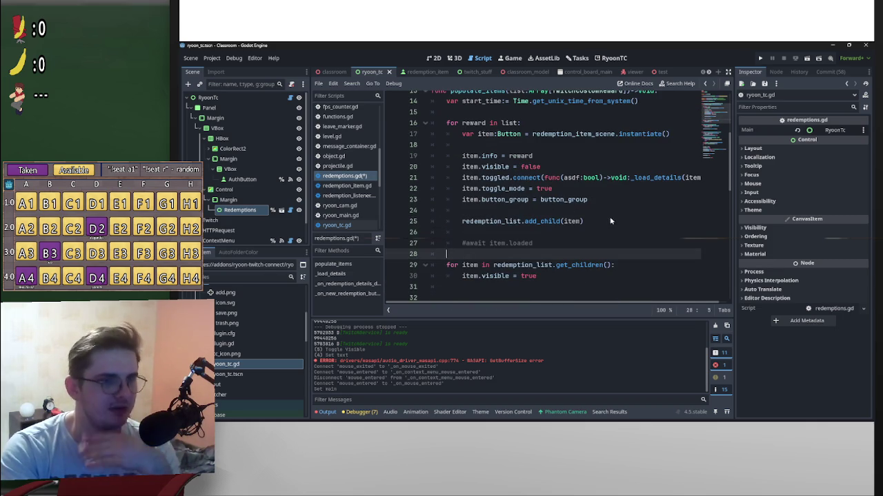
# Step: Add a new line 24 above add_child and begin typing item.show
pyautogui.click(597, 206)
pyautogui.press('Return')
pyautogui.press('Return')
pyautogui.press('Up')
pyautogui.press('Up')
pyautogui.press('Down')
pyautogui.press('BackSpace')
pyautogui.press('BackSpace')
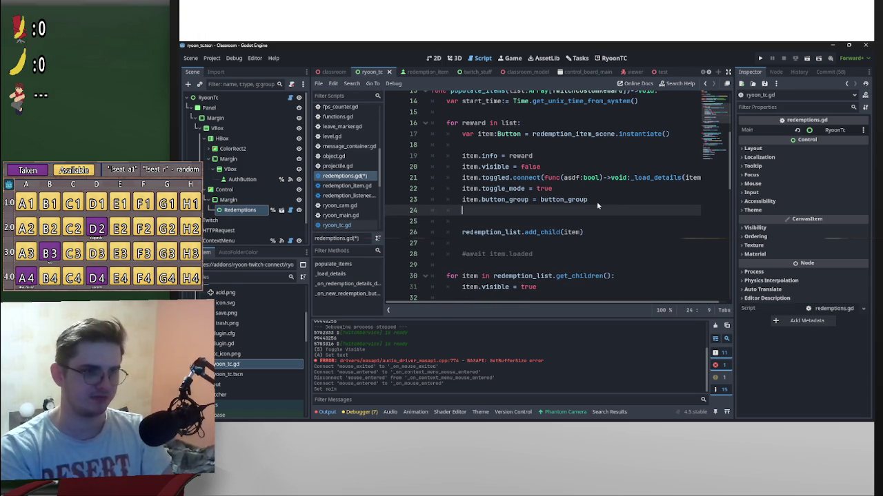
pyautogui.write('item.')
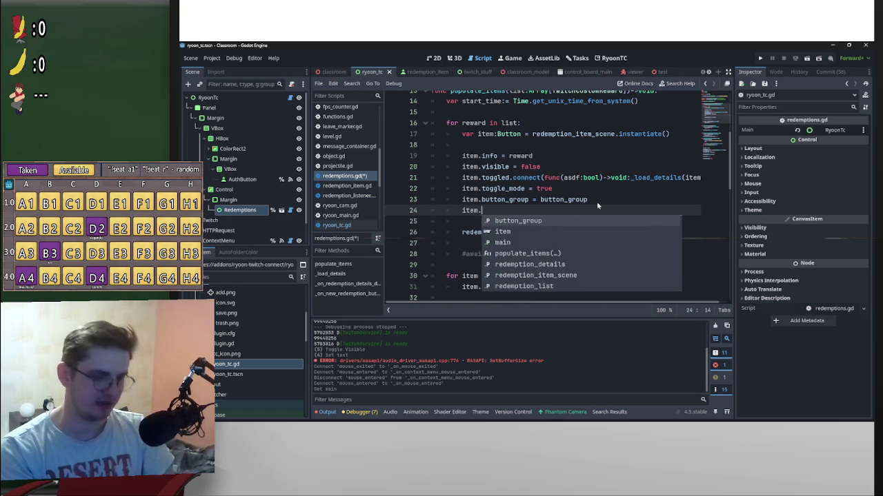
pyautogui.write('sho')
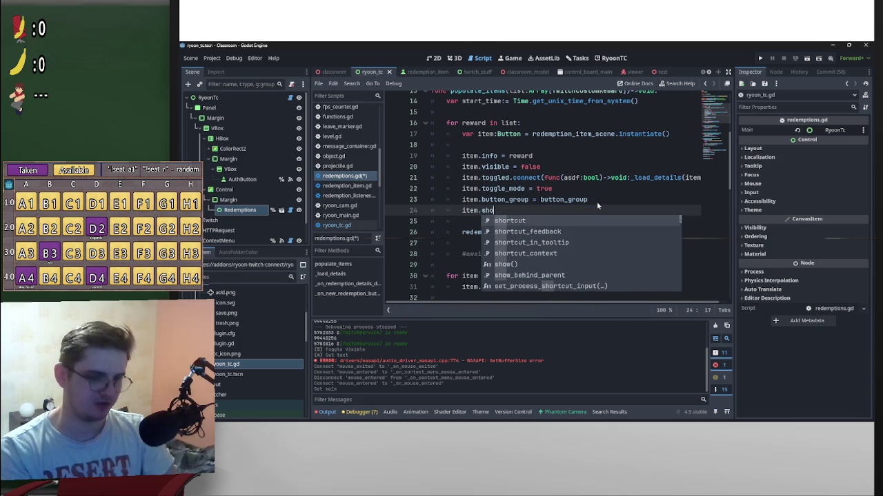
pyautogui.write('w')
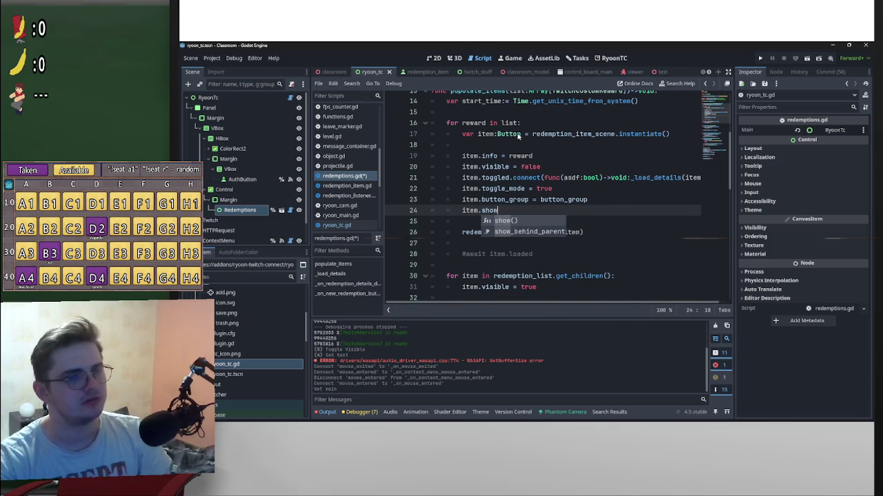
# Step: Change the item's type on line 17 from Button to RyoonTCButton
pyautogui.moveTo(521, 135); pyautogui.dragTo(497, 135)
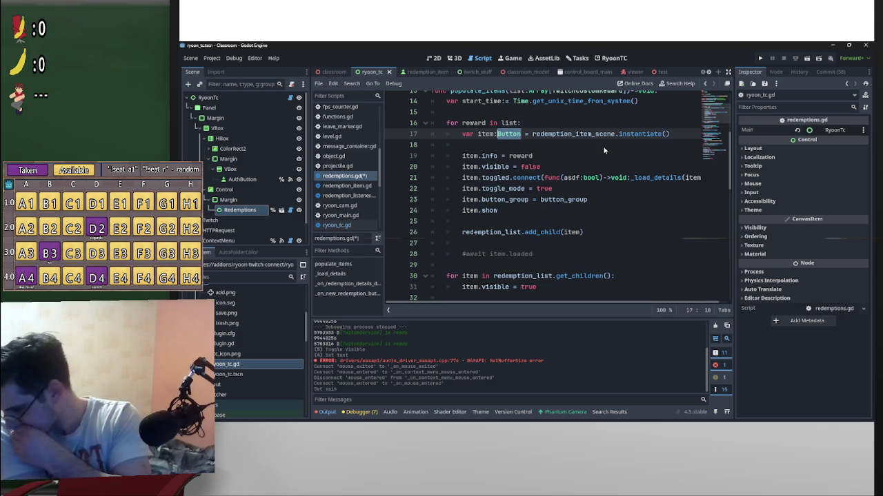
pyautogui.press('BackSpace')
pyautogui.write('RyoonT')
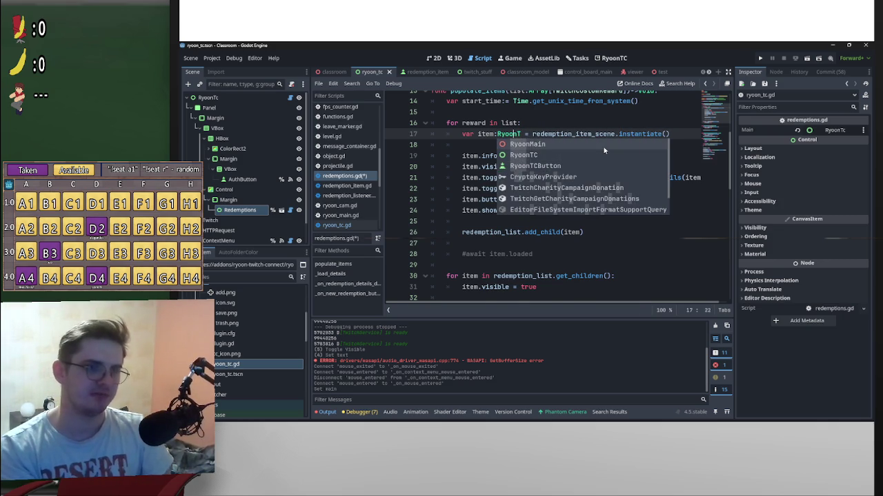
pyautogui.press('Down')
pyautogui.press('Down')
pyautogui.press('Return')
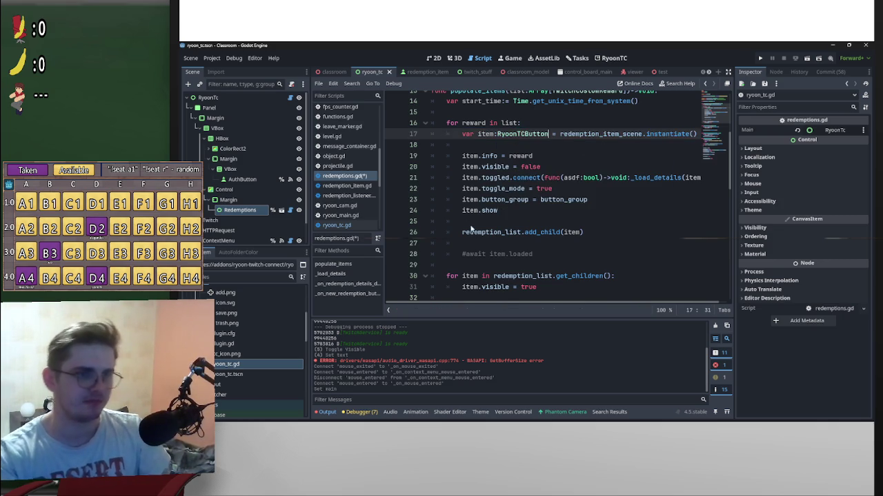
# Step: Complete line 24 to connect item.show_context_menu to main._show_context_menu
pyautogui.click(519, 214)
pyautogui.write('_c')
pyautogui.press('Return')
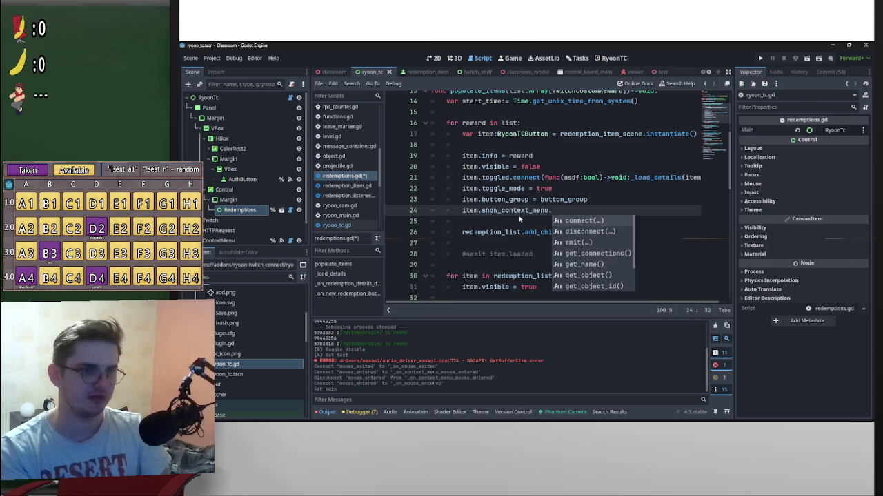
pyautogui.press('Return')
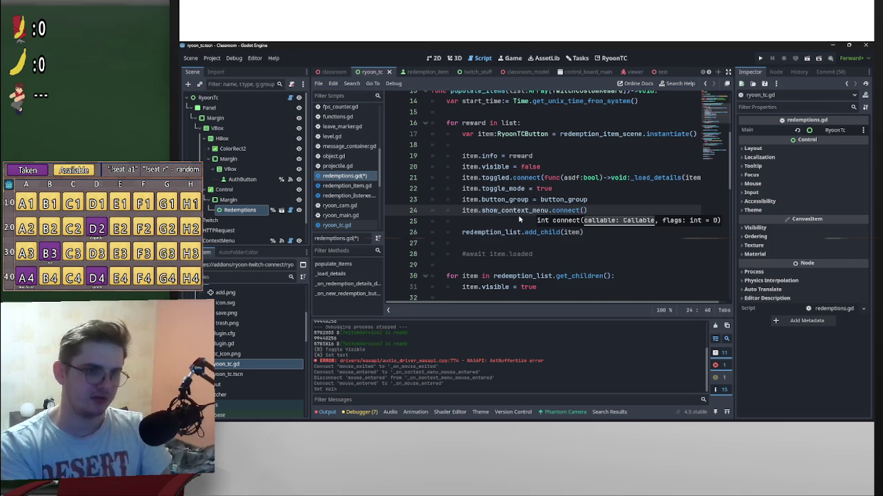
pyautogui.write('main.')
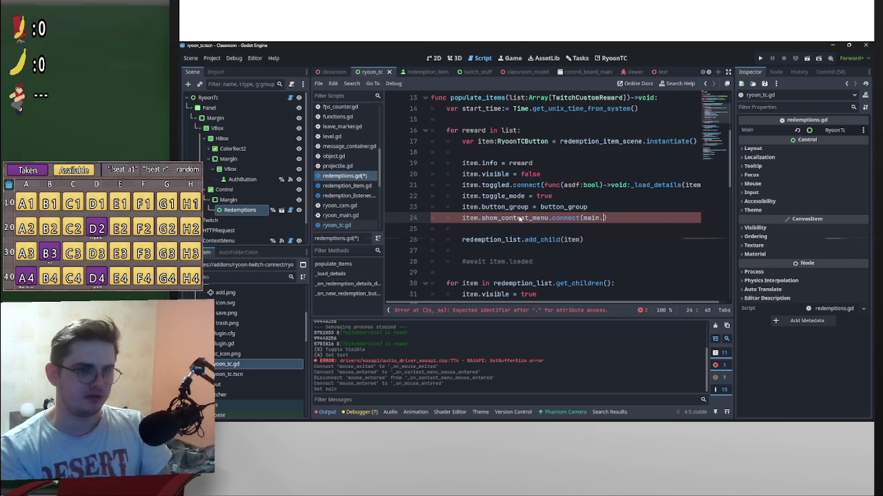
pyautogui.press('super+ctrl+v')
pyautogui.click(602, 217)
pyautogui.write('_show_context_menu')
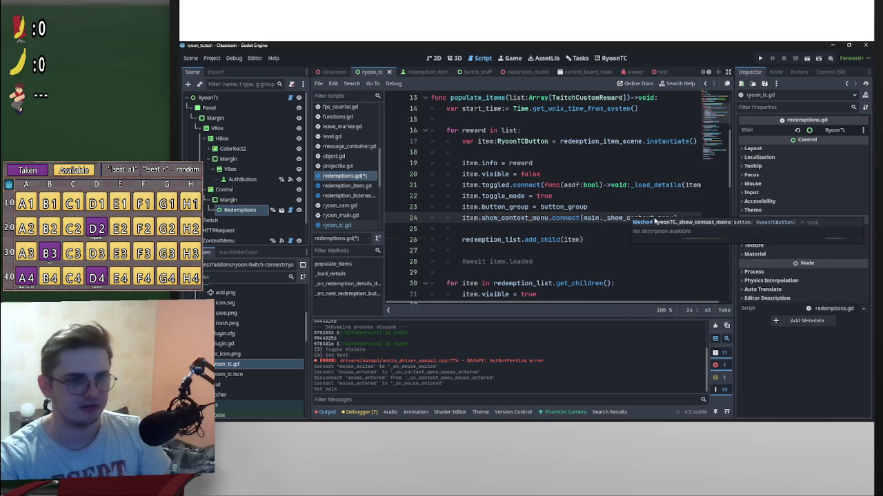
# Step: Correct the handler on line 24 to main._on_show_context_menu
pyautogui.click(666, 197)
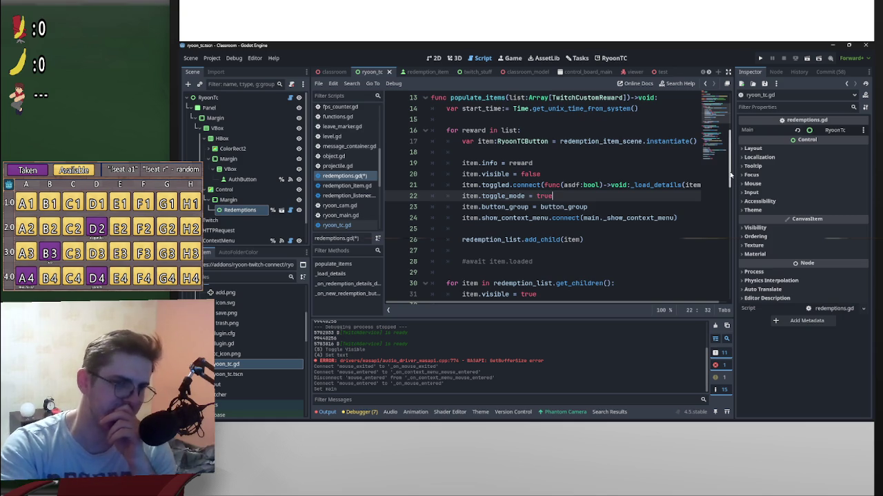
pyautogui.moveTo(607, 223)
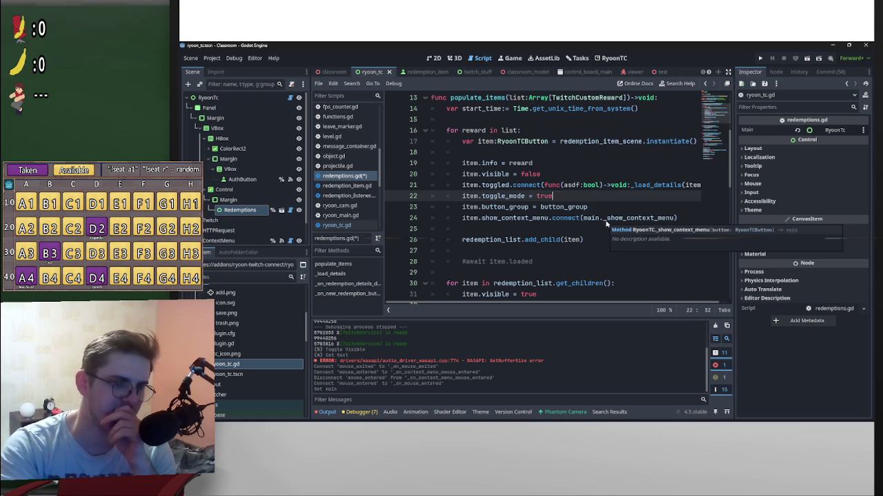
pyautogui.click(607, 221)
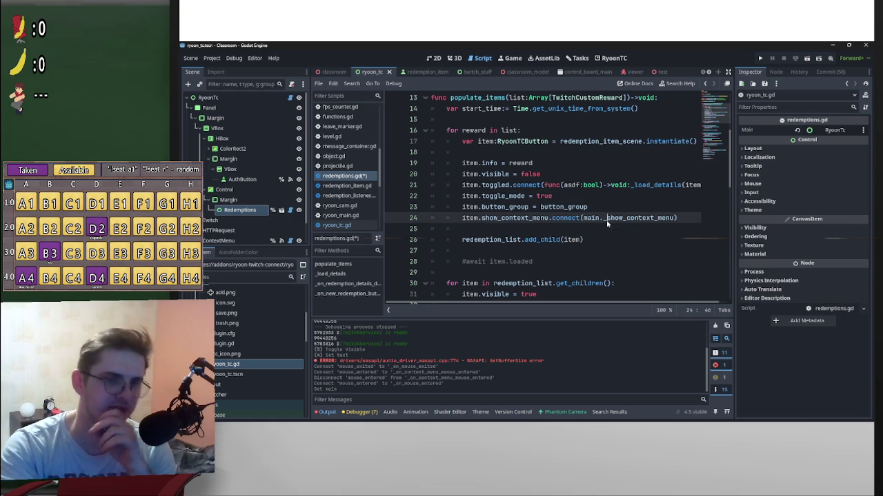
pyautogui.moveTo(608, 221)
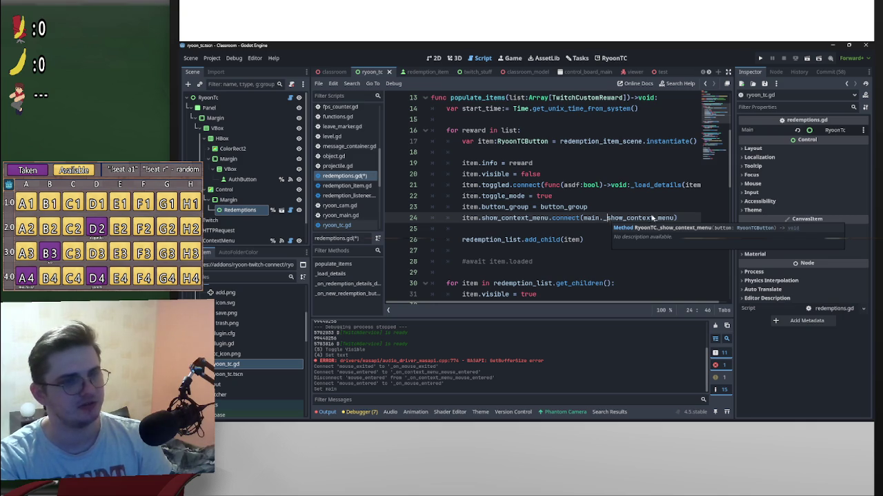
pyautogui.write('on_')
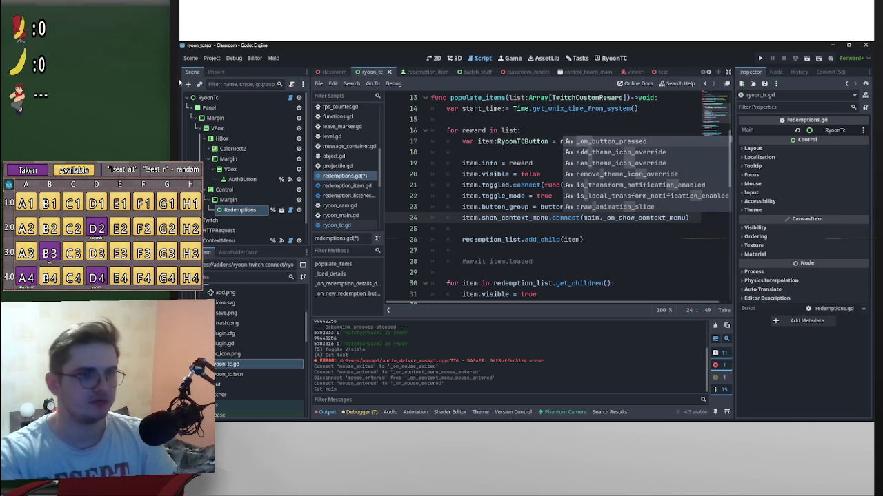
pyautogui.click(290, 97)
# Step: Rename func _show_context_menu on line 77 of ryoon_tc.gd to _on_show_context_menu and save
pyautogui.scroll(-16, 499, 218)
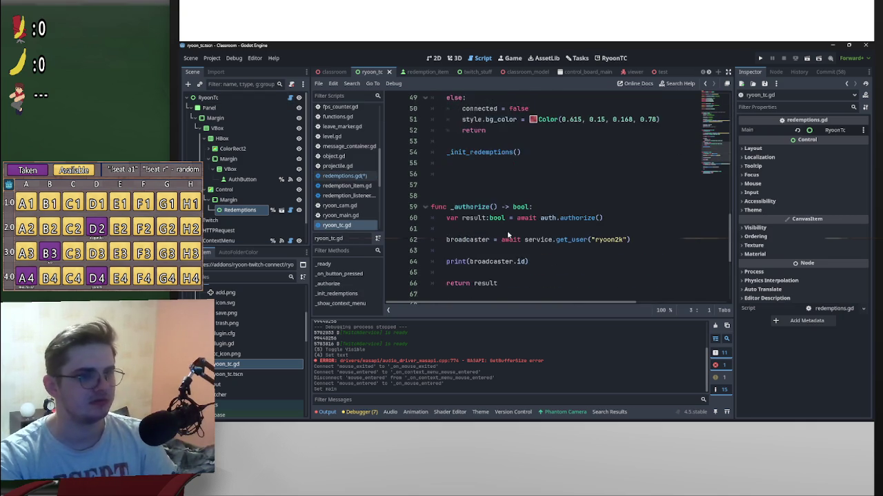
pyautogui.click(455, 240)
pyautogui.write('on_')
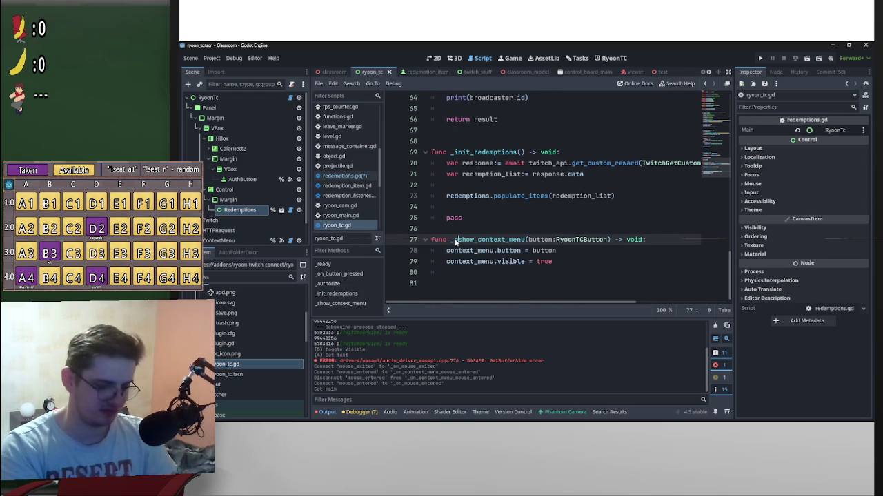
pyautogui.click(480, 209)
pyautogui.hotkey('ctrl', 's')
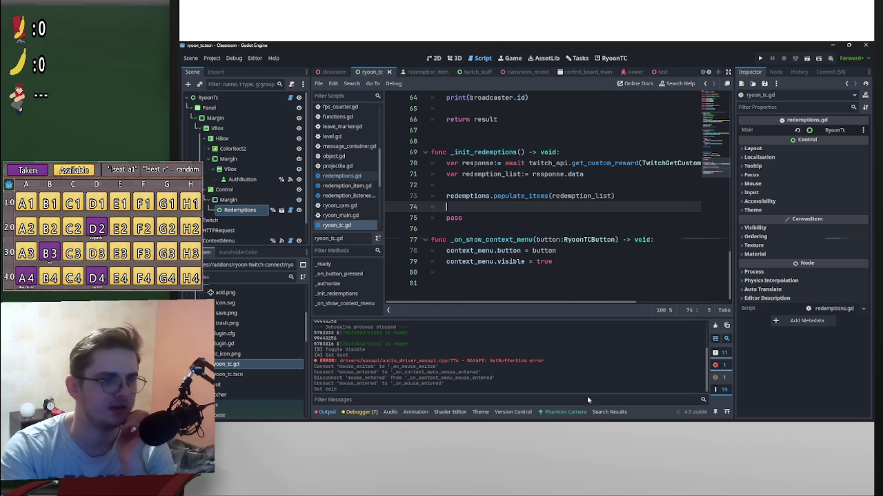
pyautogui.moveTo(607, 419)
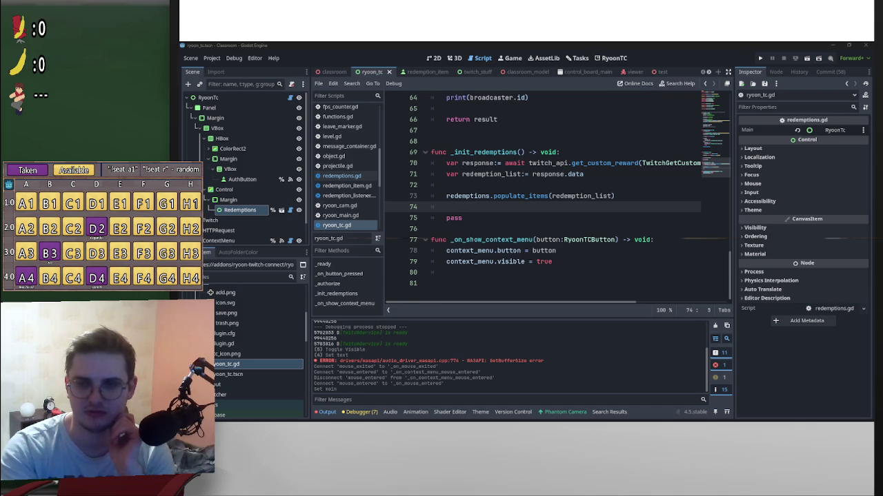
# Step: Switch the system sound output to Speakers
pyautogui.click(831, 415)
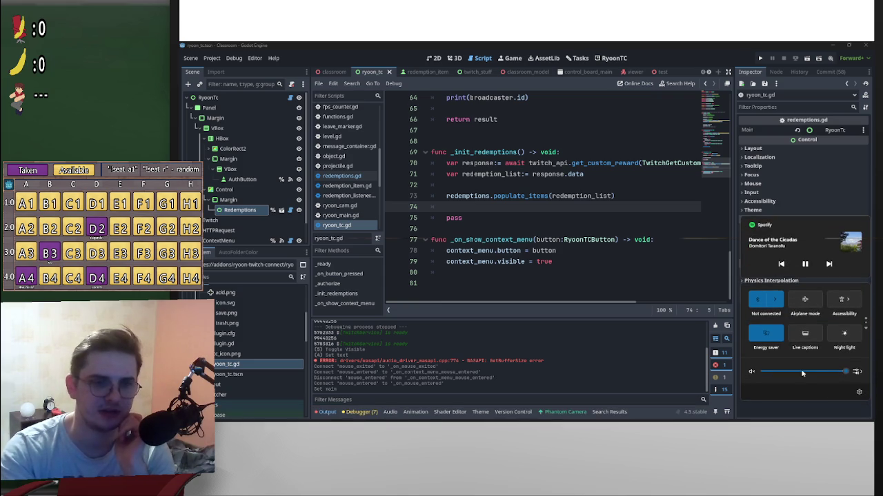
pyautogui.click(857, 372)
pyautogui.click(802, 315)
# Step: Return to ryoon_tc.gd and work in _on_show_context_menu after pass on line 75
pyautogui.click(431, 282)
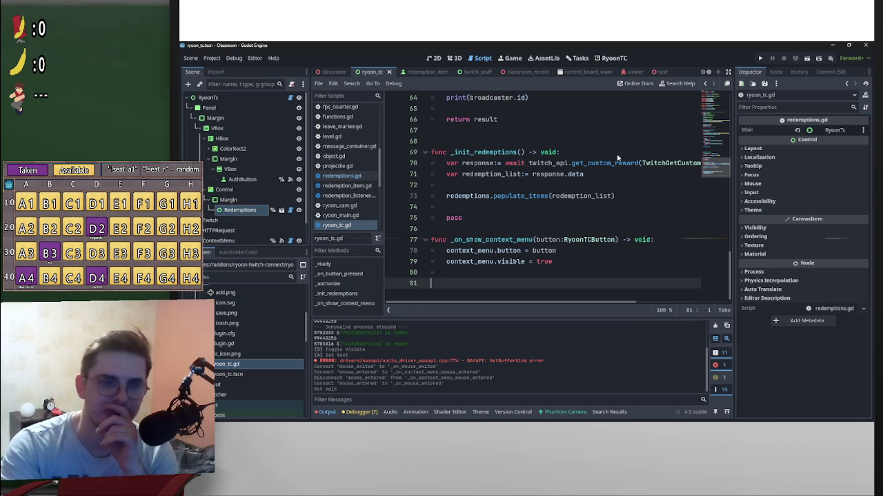
pyautogui.click(560, 219)
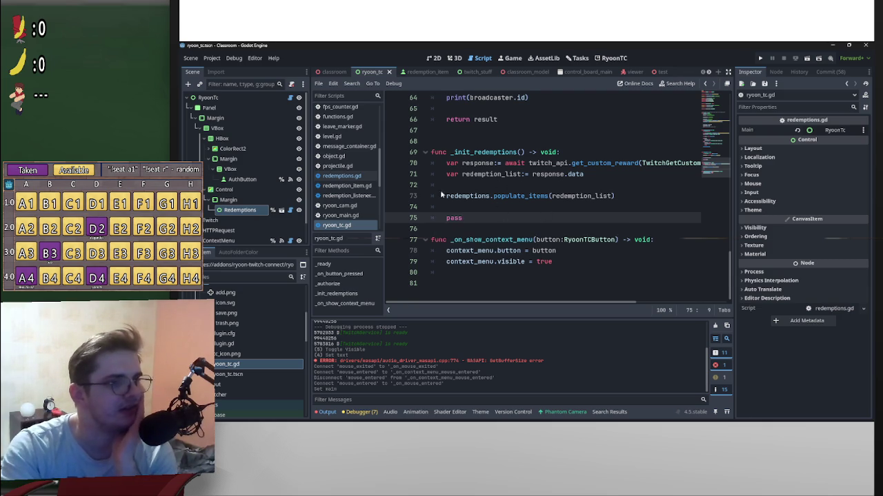
pyautogui.scroll(-2, 272, 200)
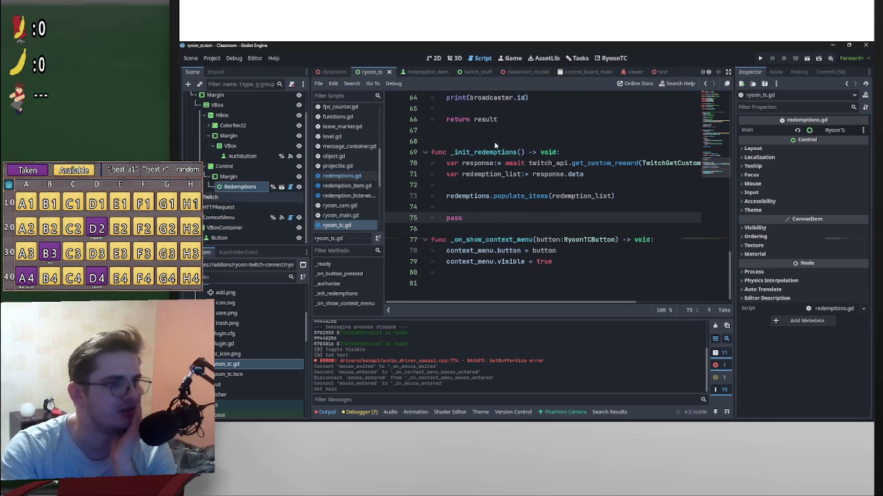
# Step: Reload the RyoonTC plugin by toggling it off and on in Project Settings > Plugins
pyautogui.click(613, 58)
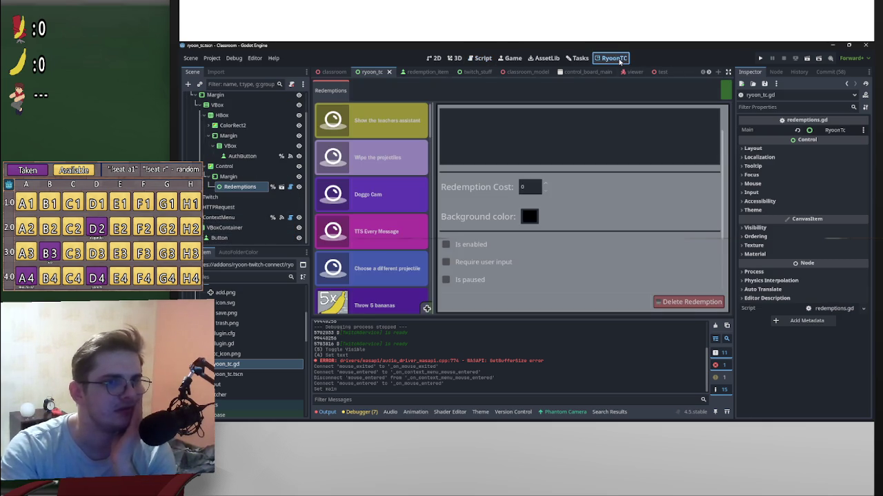
pyautogui.click(214, 58)
pyautogui.click(222, 69)
pyautogui.click(303, 258)
pyautogui.click(303, 258)
pyautogui.click(502, 381)
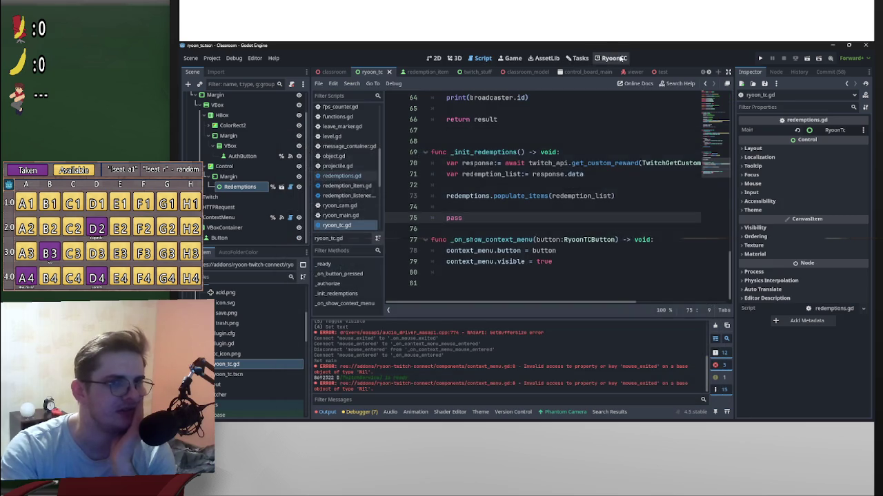
# Step: Switch to the 3D workspace and run the project in a debug window
pyautogui.click(614, 58)
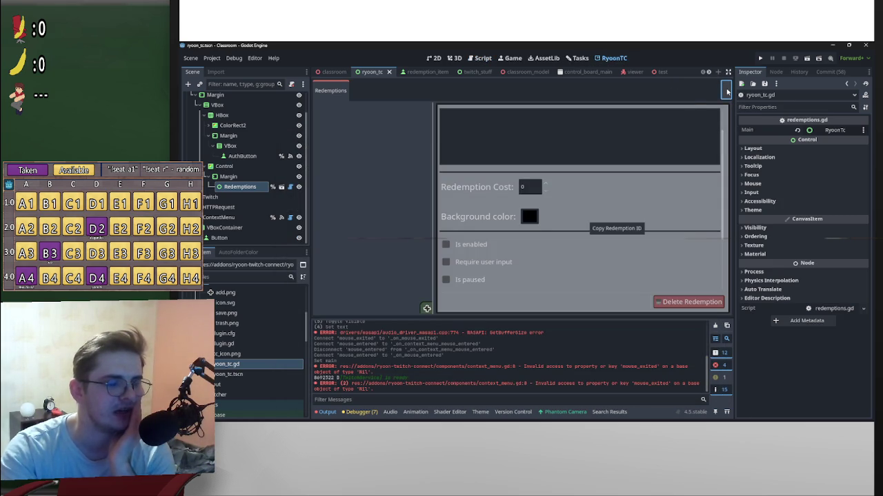
pyautogui.click(453, 58)
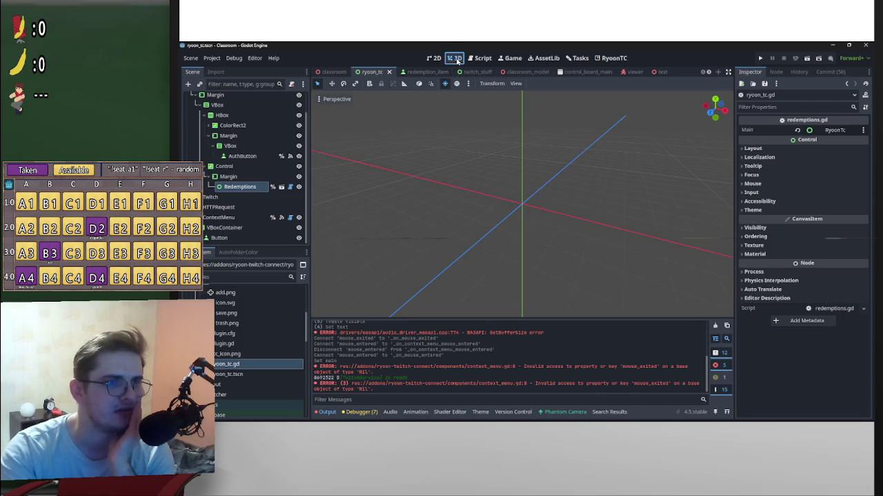
pyautogui.click(807, 59)
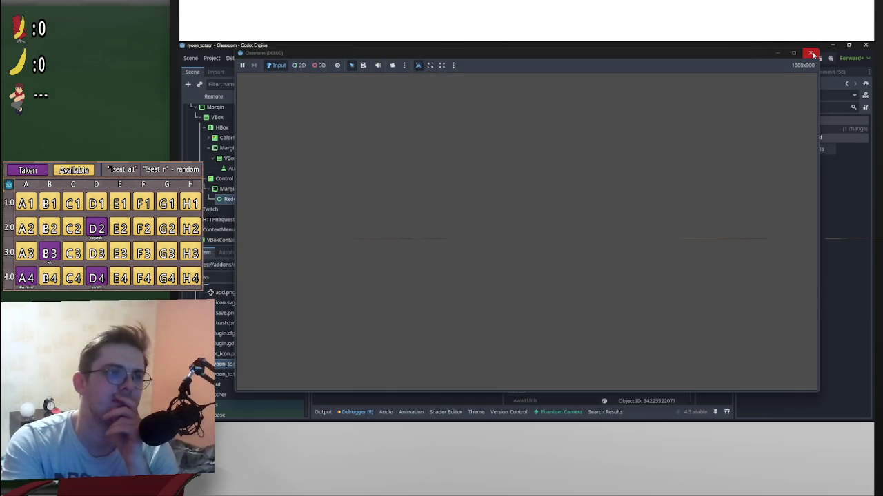
# Step: Close the game, rerun it from the 2D workspace, and view the context_menu.gd line 8 error
pyautogui.click(812, 55)
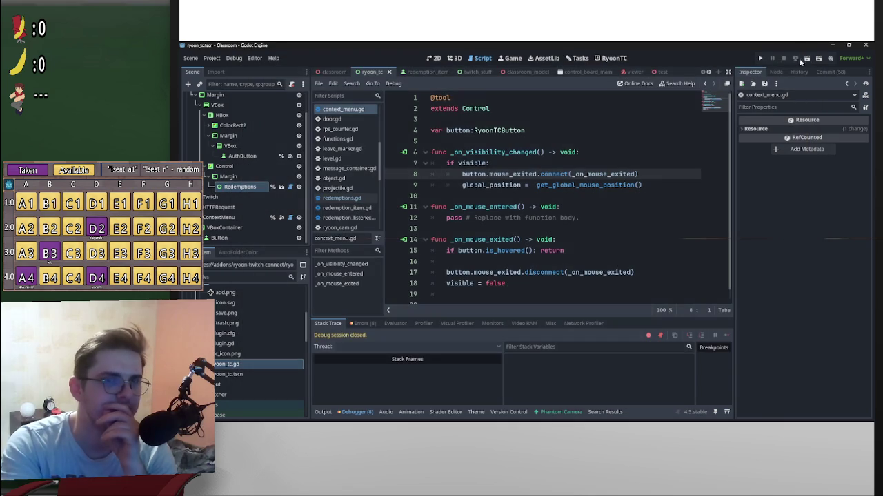
pyautogui.click(433, 58)
pyautogui.press('-')
pyautogui.press('-')
pyautogui.press('-')
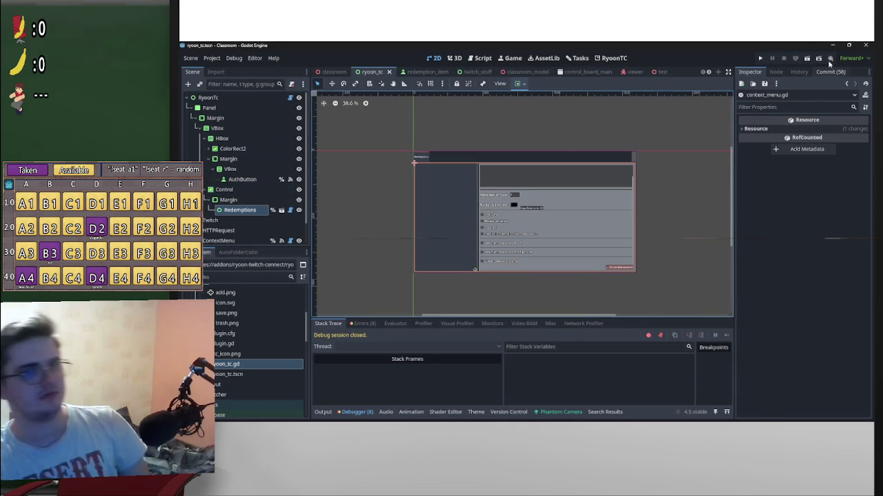
pyautogui.click(808, 59)
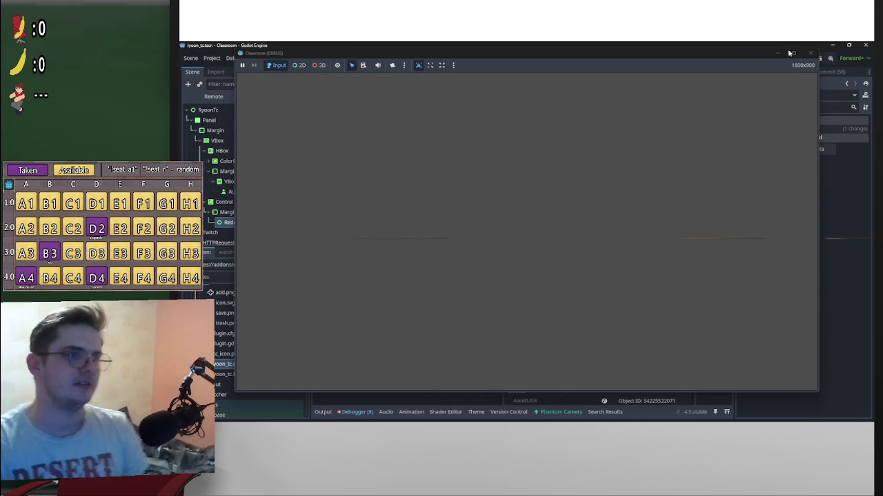
pyautogui.moveTo(726, 59)
pyautogui.mouseDown()
pyautogui.moveTo(729, 193)
pyautogui.moveTo(715, 134)
pyautogui.moveTo(724, 130)
pyautogui.moveTo(721, 99)
pyautogui.mouseUp()
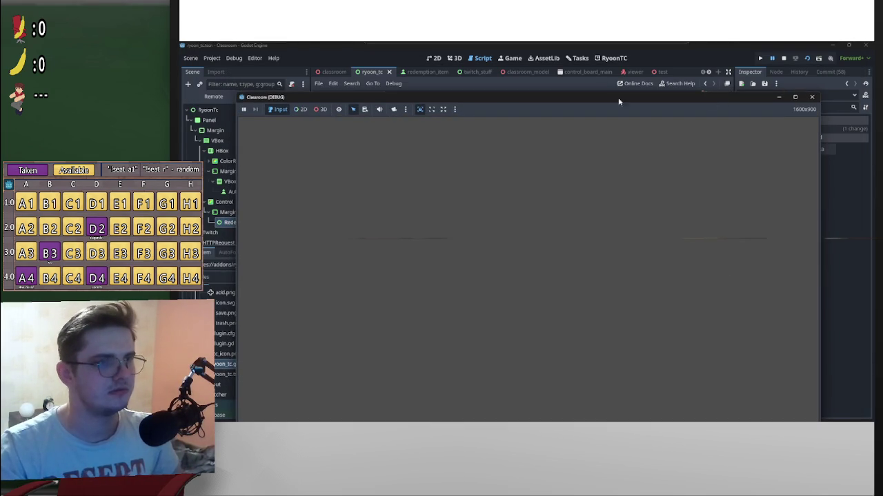
pyautogui.click(777, 98)
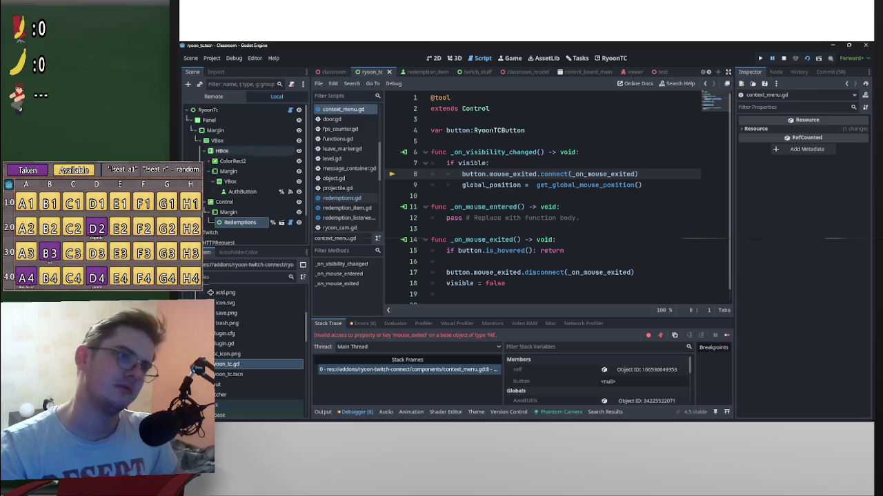
# Step: Inspect the Output log and the Debugger's errors and stack trace
pyautogui.click(322, 412)
pyautogui.click(360, 411)
pyautogui.click(364, 323)
pyautogui.click(328, 324)
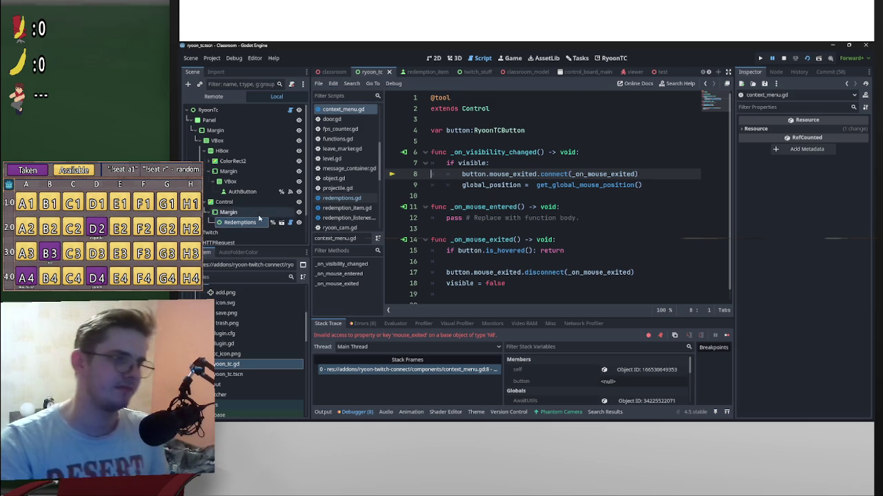
# Step: Hide the ContextMenu node in the Scene dock and rerun the project
pyautogui.scroll(-2, 295, 220)
pyautogui.click(298, 218)
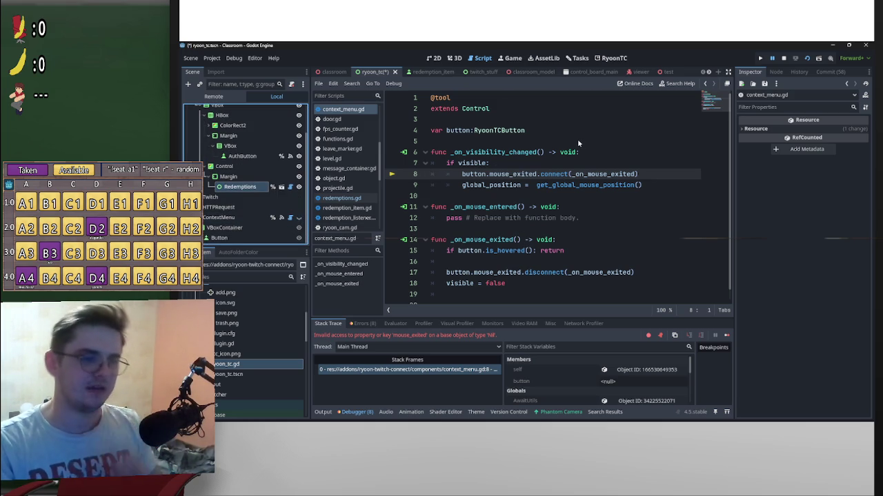
pyautogui.click(800, 60)
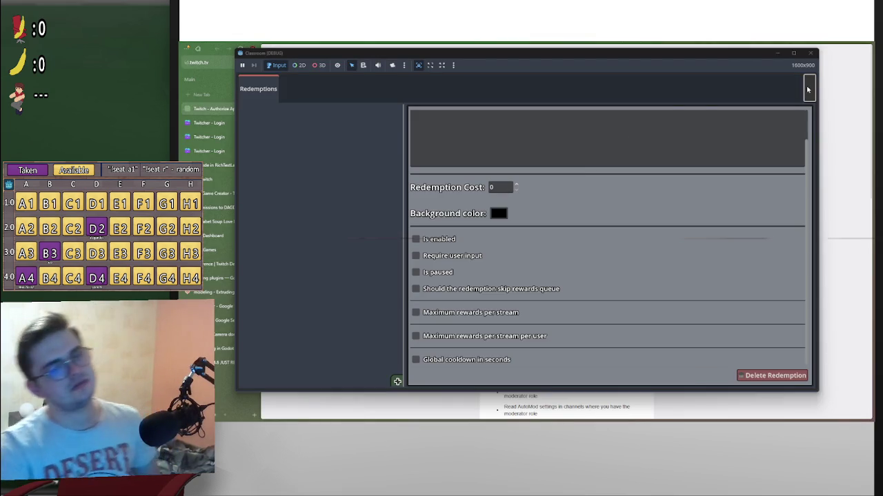
pyautogui.scroll(-5, 551, 409)
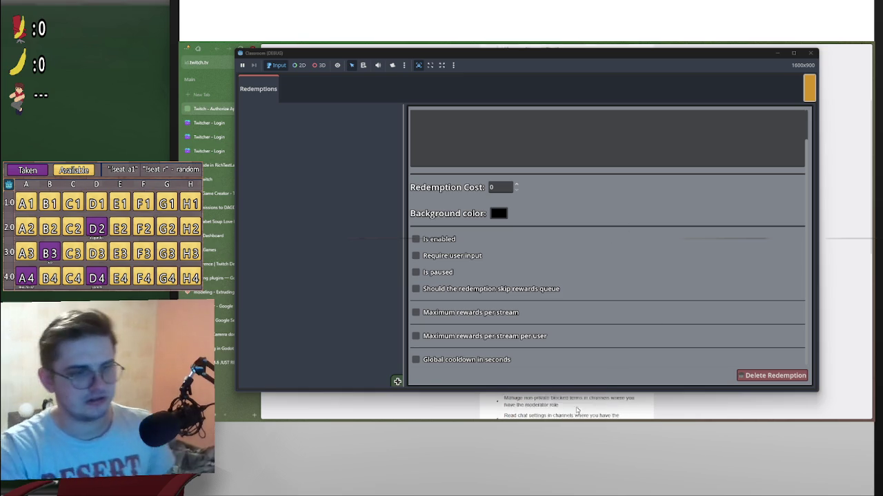
# Step: Authorize the app on the Twitch page and bring the Classroom (DEBUG) window forward
pyautogui.click(550, 409)
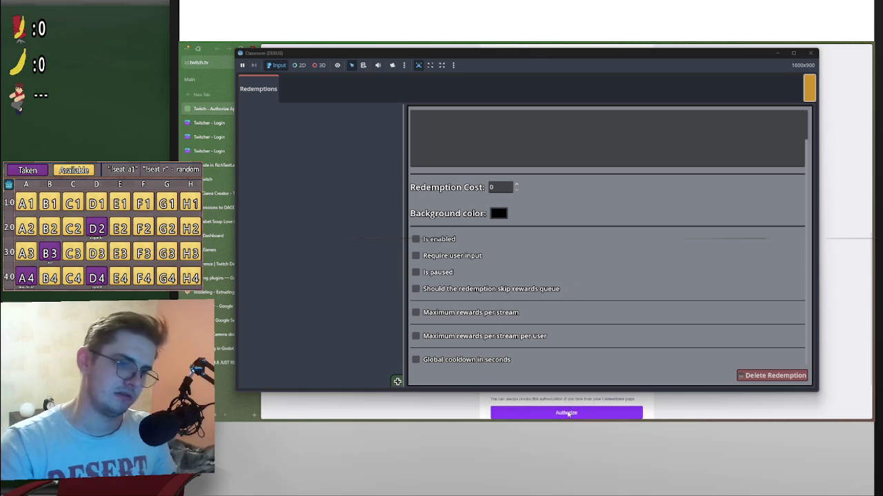
pyautogui.click(658, 57)
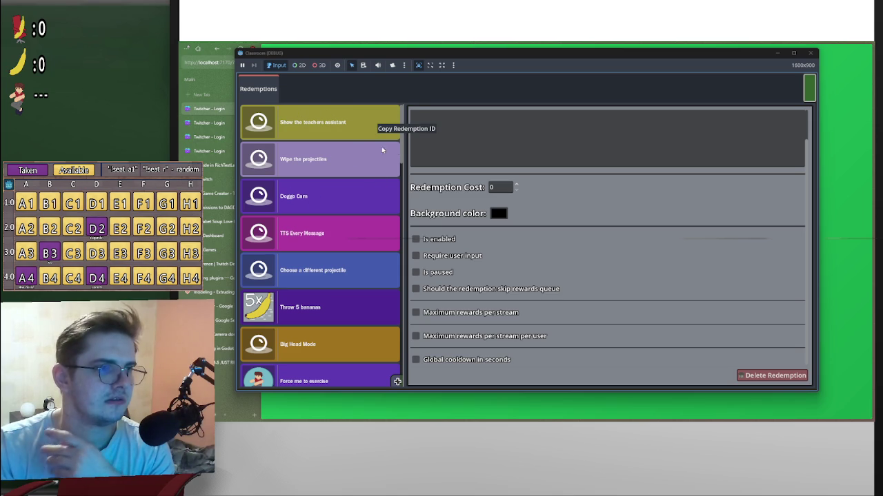
pyautogui.moveTo(402, 148); pyautogui.dragTo(399, 208)
pyautogui.scroll(-3, 398, 208)
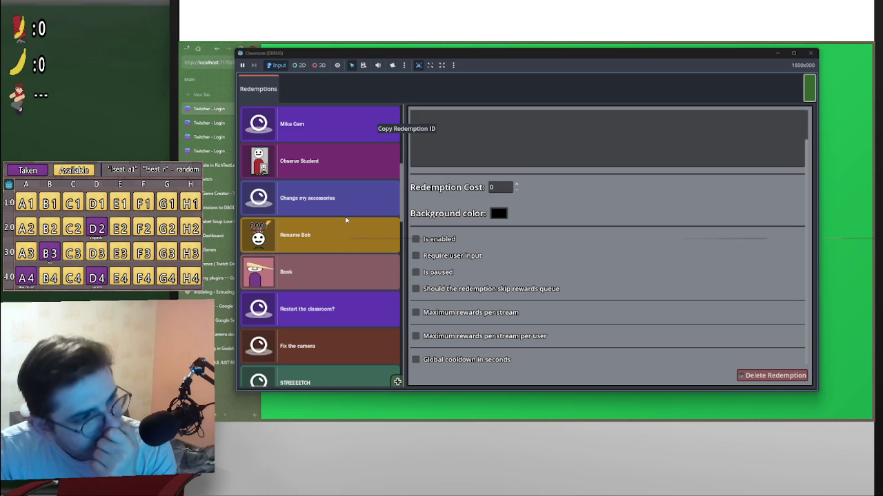
pyautogui.scroll(10, 346, 220)
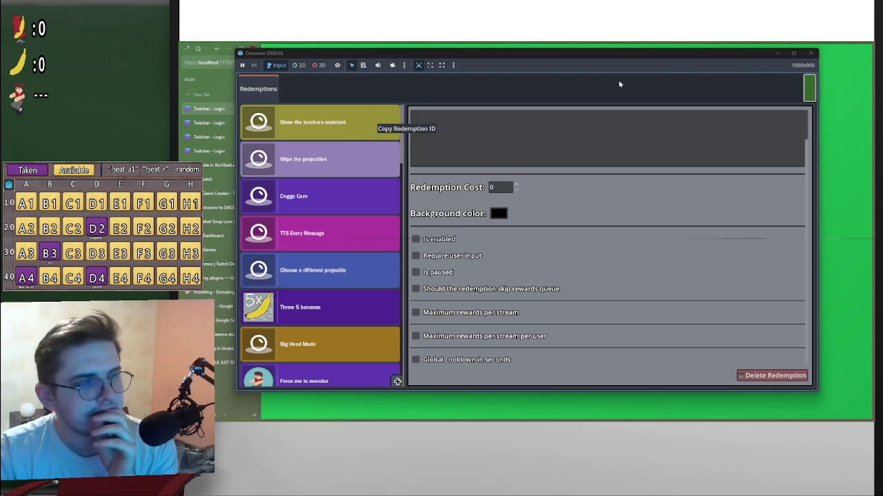
pyautogui.moveTo(542, 421)
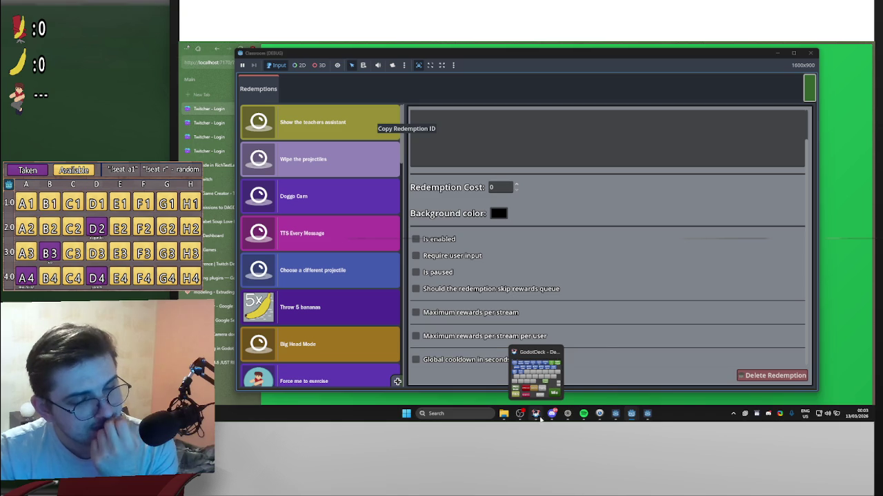
pyautogui.moveTo(569, 417)
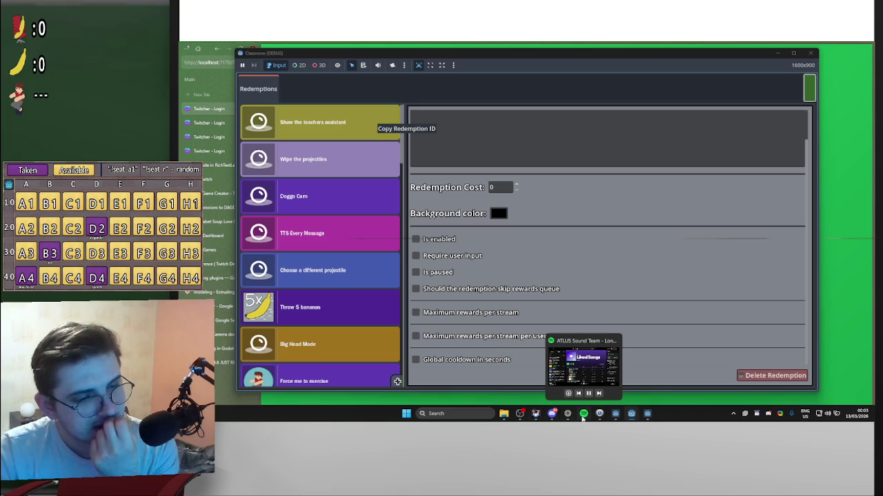
pyautogui.click(583, 418)
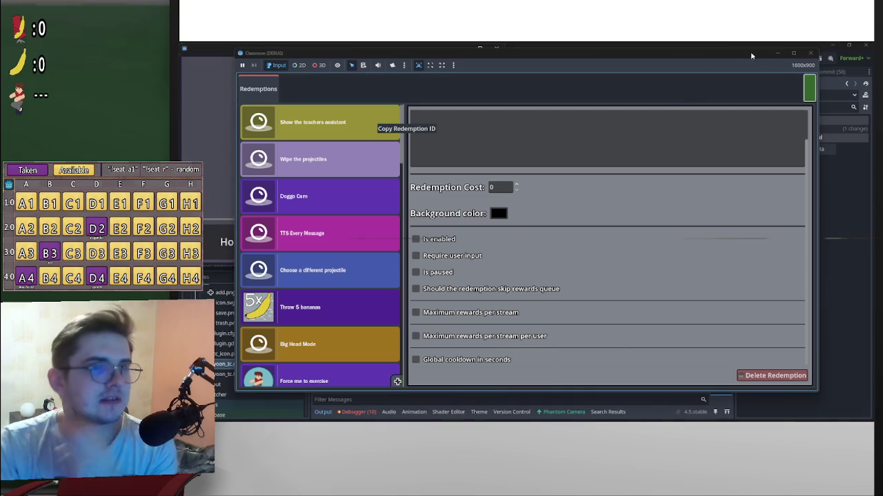
# Step: Close the game window and review lines 5 to 13 of context_menu.gd
pyautogui.click(778, 53)
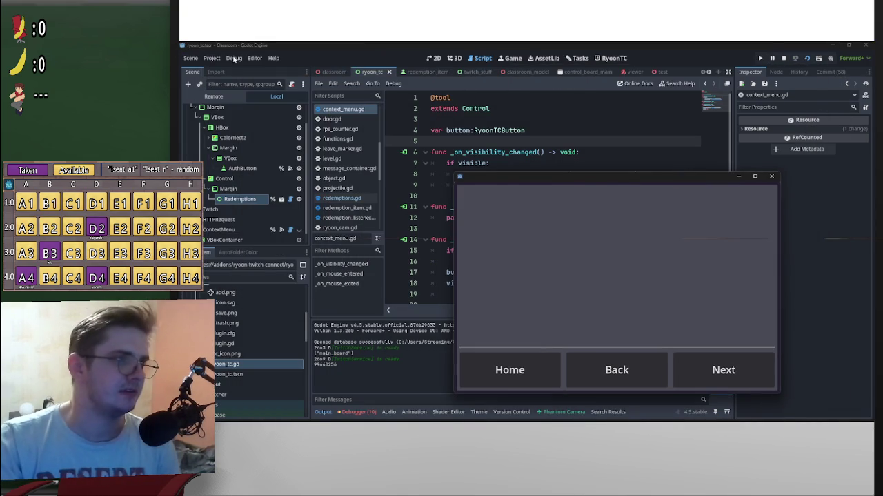
pyautogui.click(241, 58)
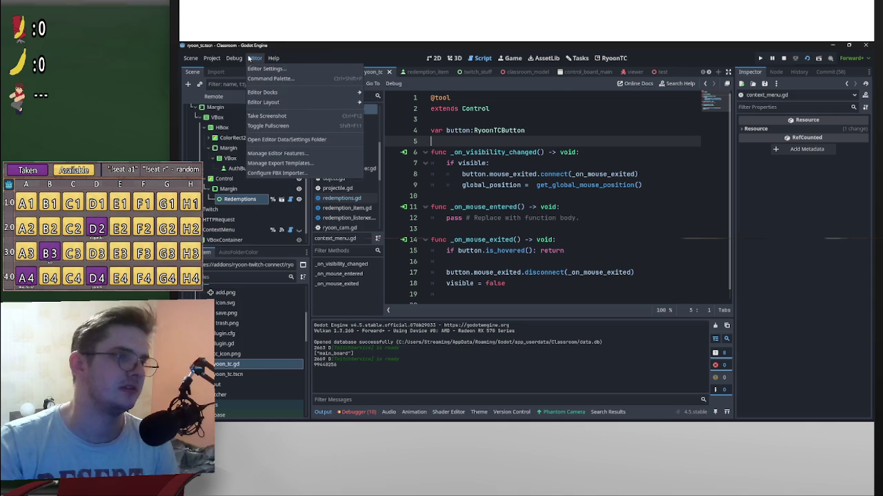
pyautogui.keyDown('shift'); pyautogui.click(719, 232); pyautogui.keyUp('shift')
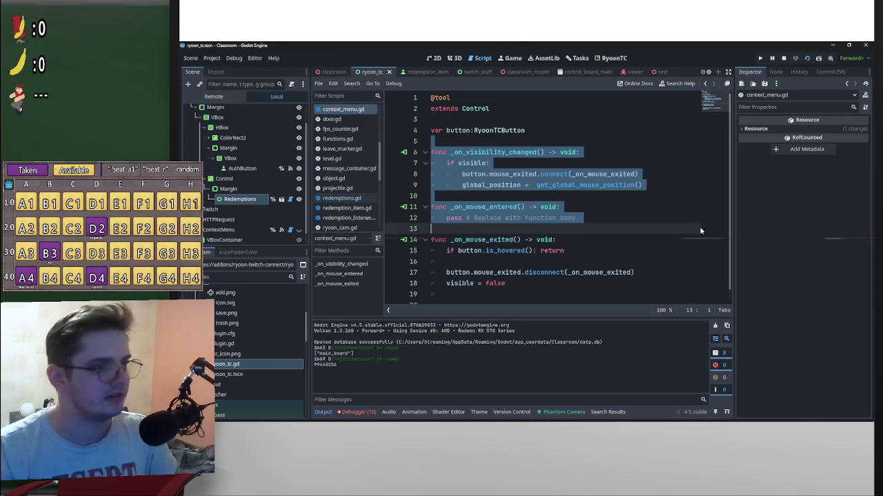
pyautogui.click(755, 271)
pyautogui.scroll(-1, 703, 275)
pyautogui.scroll(1, 718, 269)
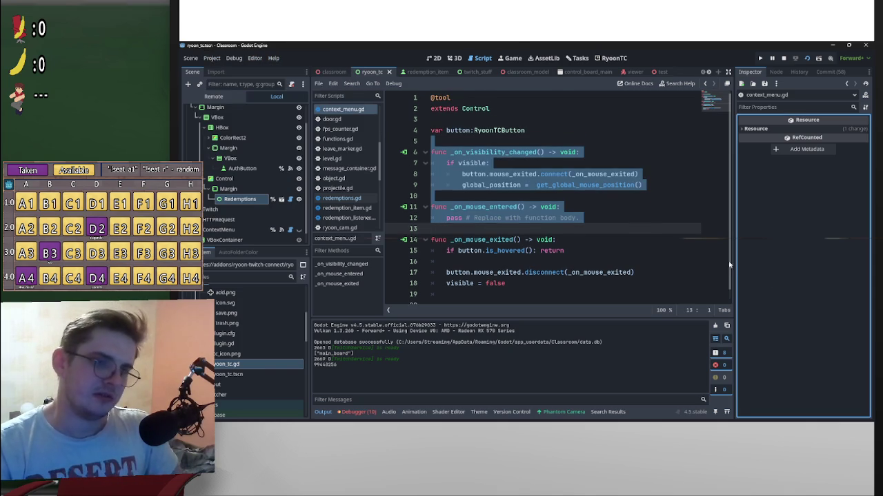
pyautogui.scroll(-1, 542, 274)
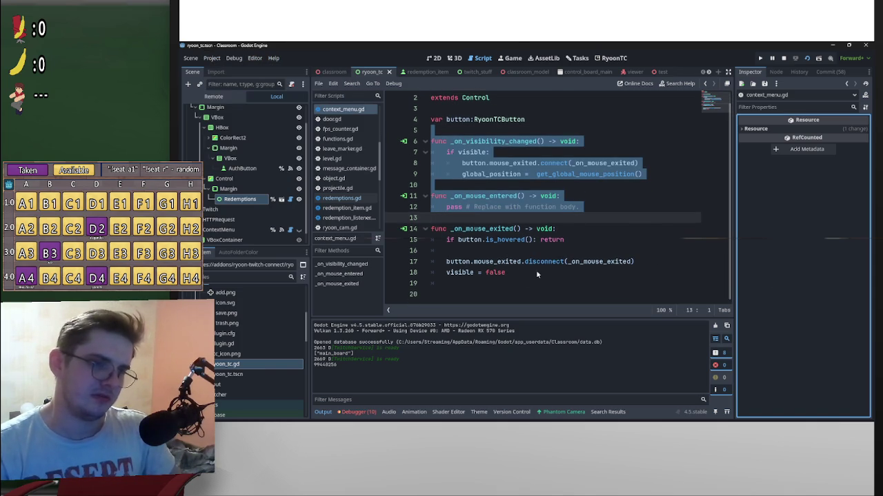
# Step: Insert print("left") as the first line of _on_mouse_exited, above the is_hovered check
pyautogui.click(448, 241)
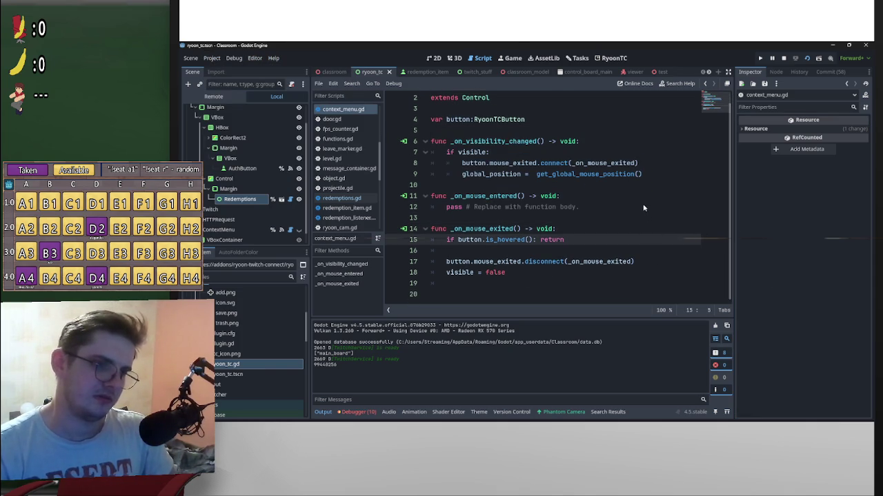
pyautogui.press('Return')
pyautogui.press('Up')
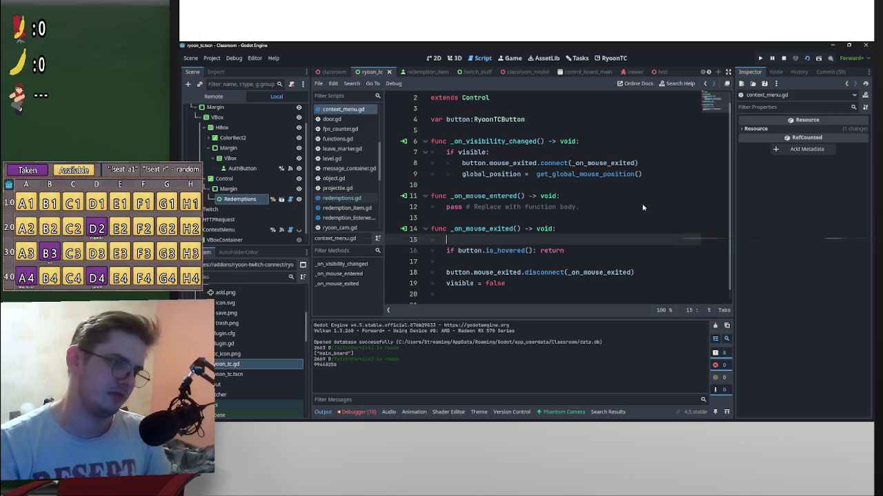
pyautogui.write('i')
pyautogui.press('BackSpace')
pyautogui.write('rint')
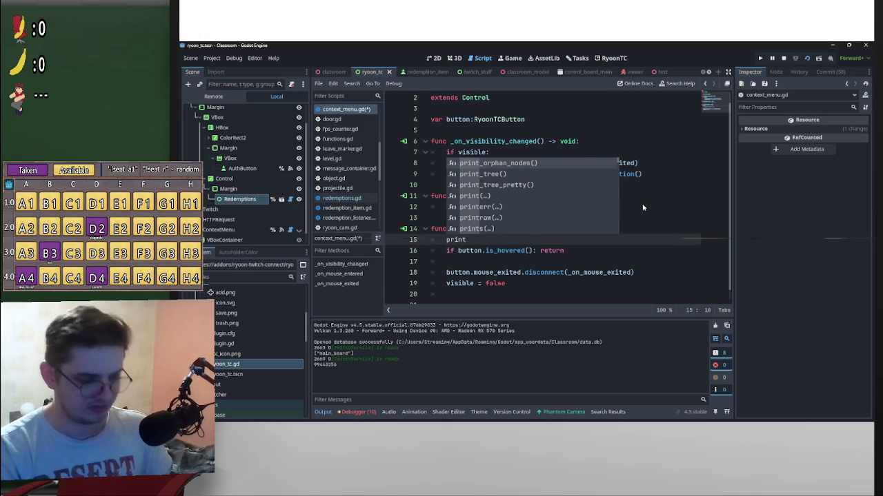
pyautogui.write('(le')
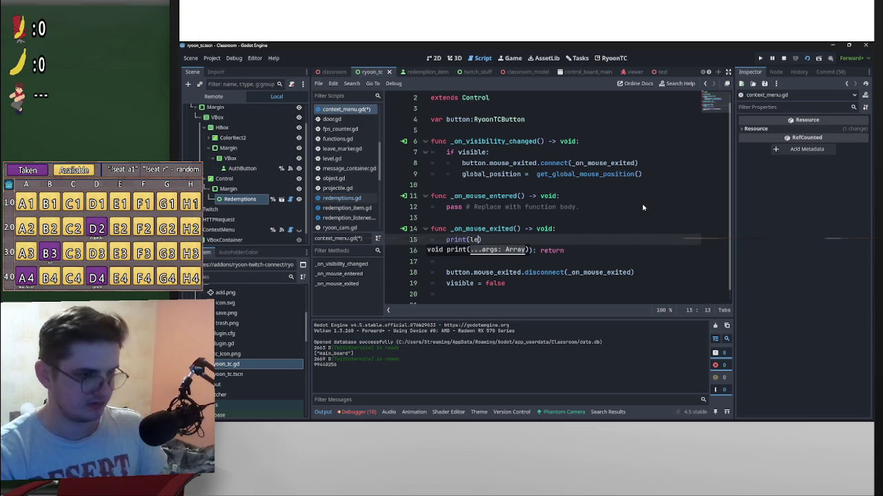
pyautogui.press('Escape')
pyautogui.write('"left')
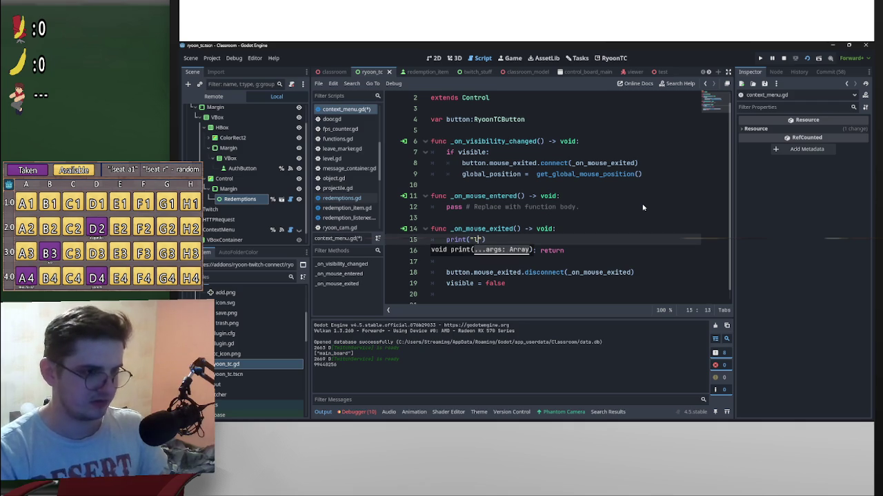
# Step: Check the _on_mouse_entered and _on_visibility_changed declarations, then switch windows
pyautogui.click(669, 198)
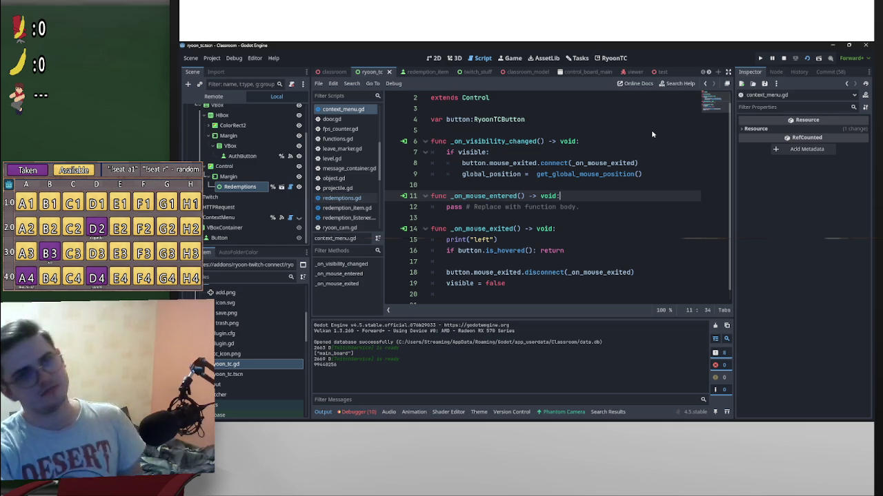
pyautogui.click(605, 143)
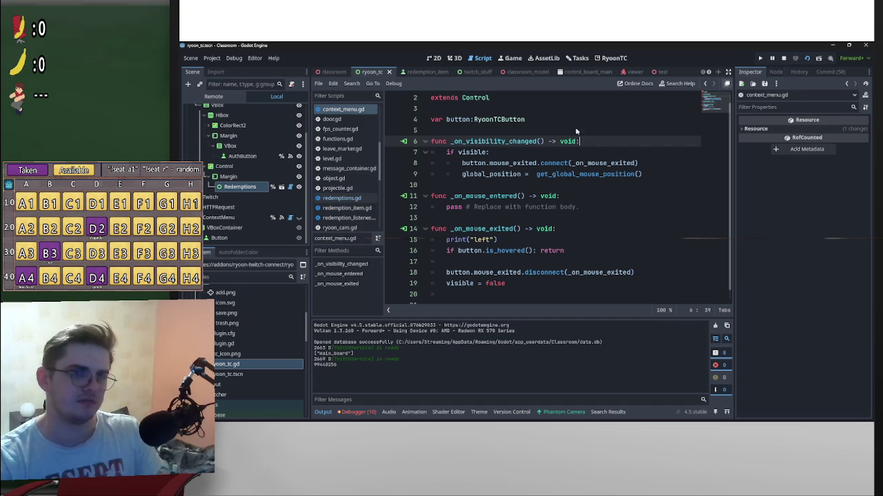
pyautogui.hotkey('alt', 'Tab')
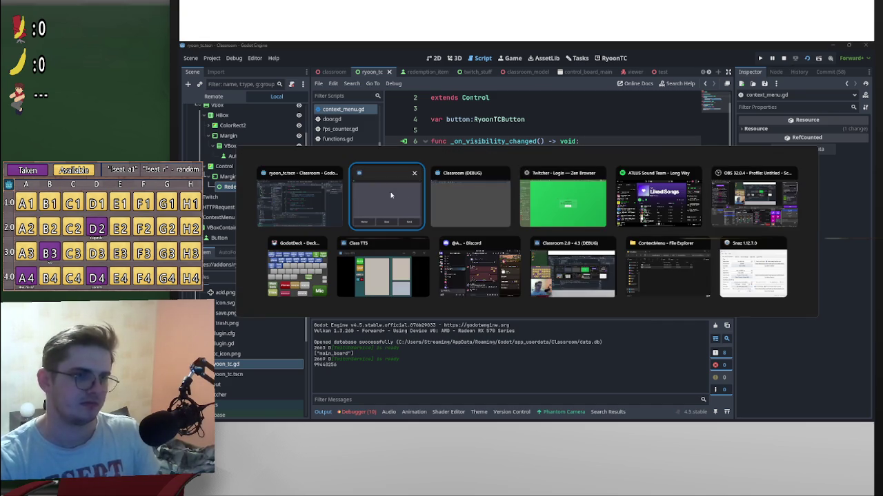
# Step: Test the context menu in the Classroom debug game until "left" is logged, then close it
pyautogui.click(453, 187)
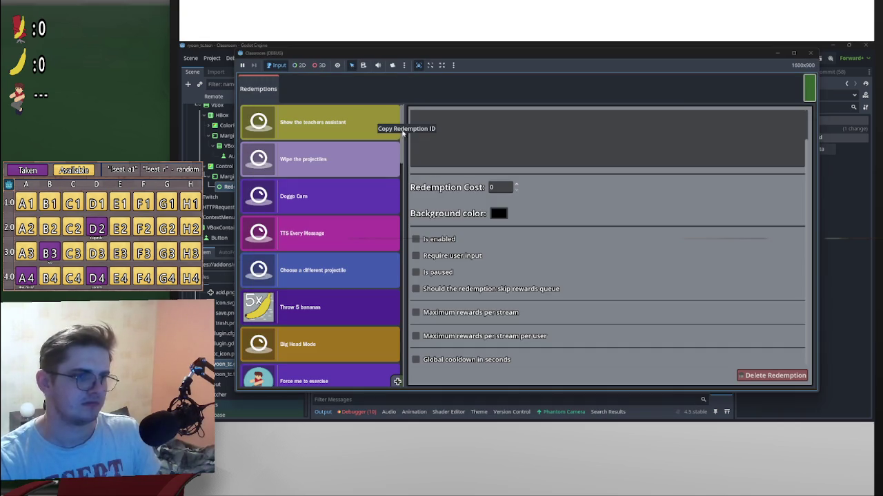
pyautogui.moveTo(576, 57); pyautogui.dragTo(731, 68)
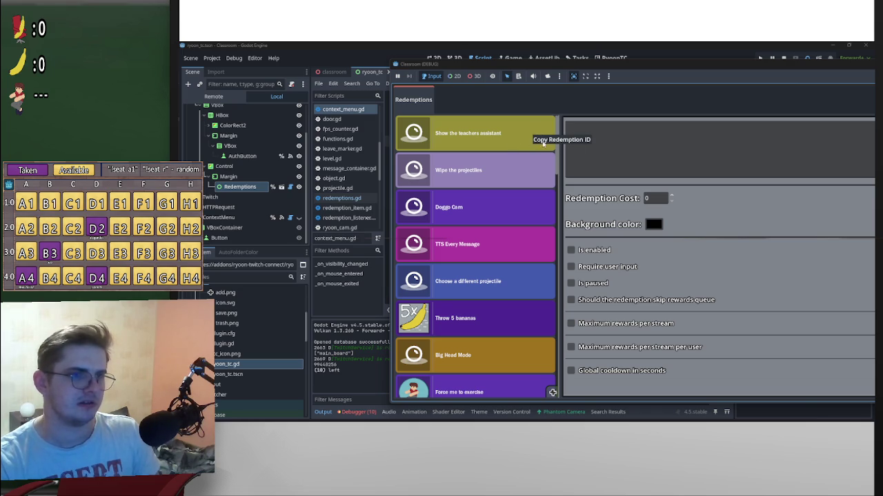
pyautogui.doubleClick(786, 62)
pyautogui.click(798, 99)
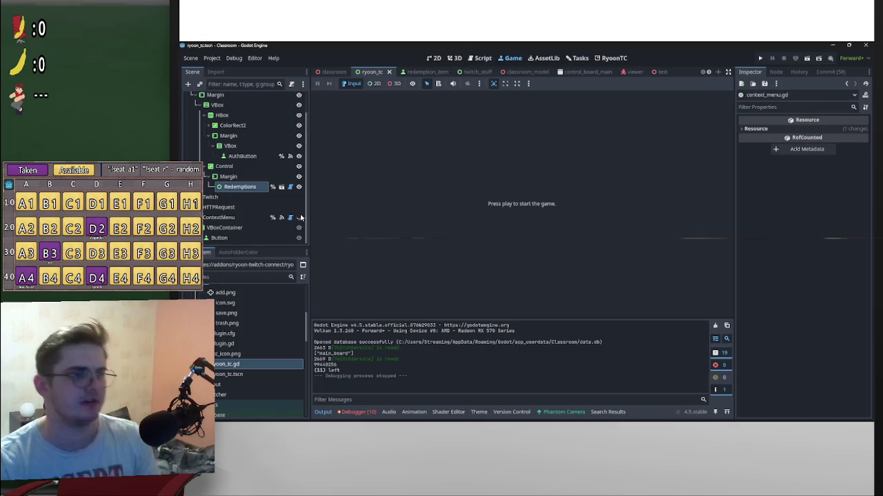
# Step: Select the Button node under ContextMenu and scroll its Inspector to the Theme Override styles
pyautogui.click(238, 217)
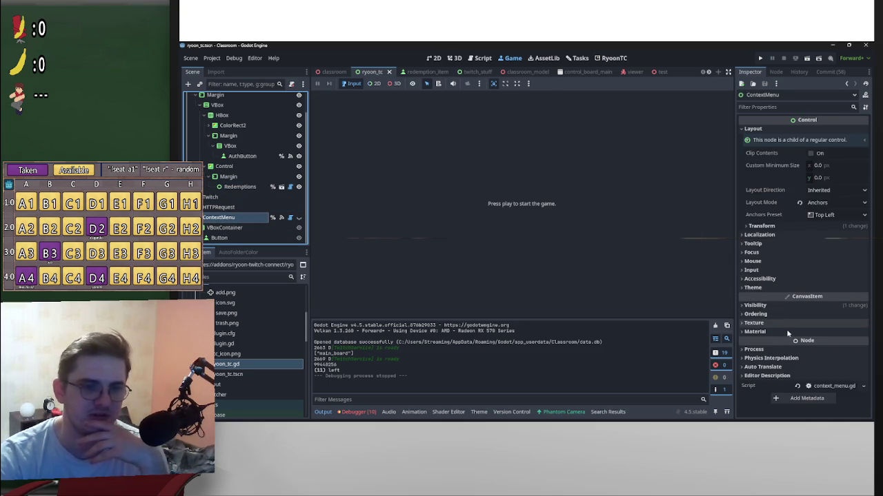
pyautogui.click(772, 288)
pyautogui.click(772, 287)
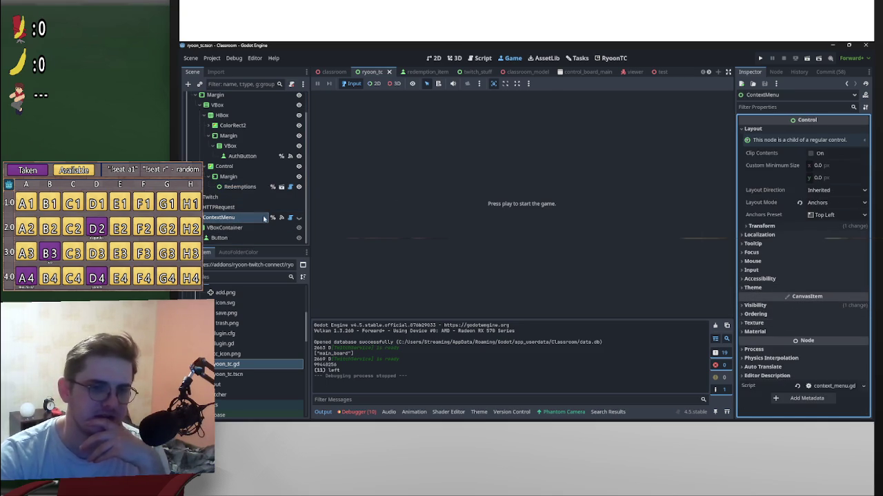
pyautogui.click(252, 237)
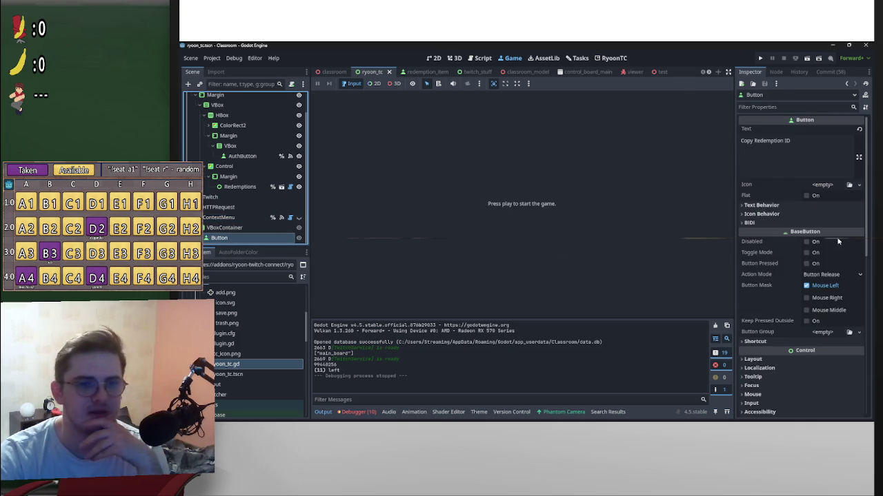
pyautogui.scroll(-10, 828, 276)
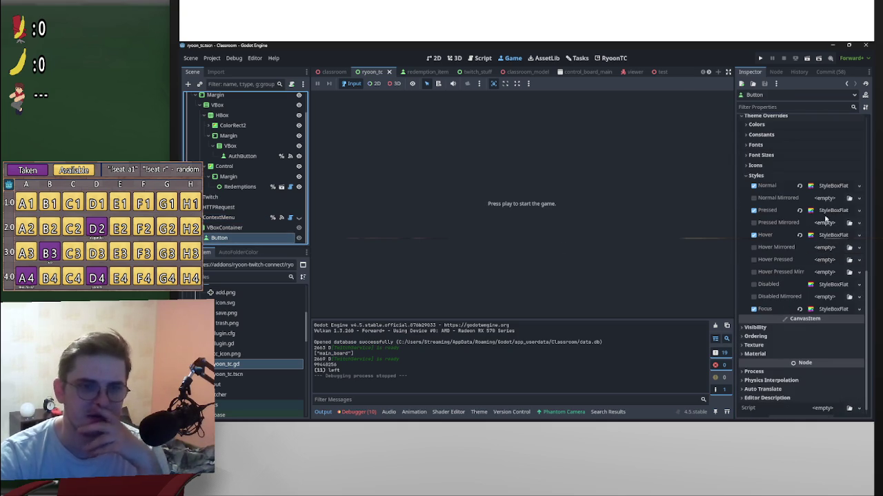
# Step: Switch to the 2D workspace to view the Redemptions panel scene
pyautogui.click(434, 58)
pyautogui.scroll(3, 546, 164)
pyautogui.click(299, 217)
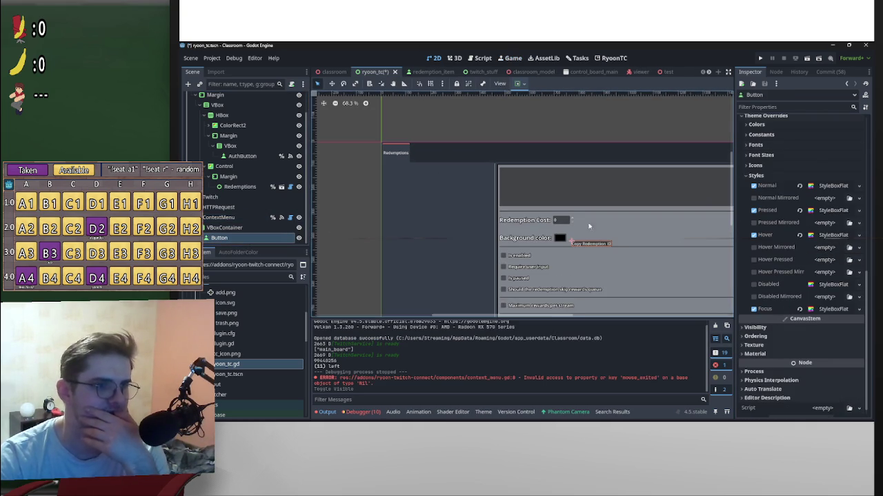
# Step: Darken the Pressed StyleBoxFlat background colour to 171b1f
pyautogui.scroll(10, 596, 278)
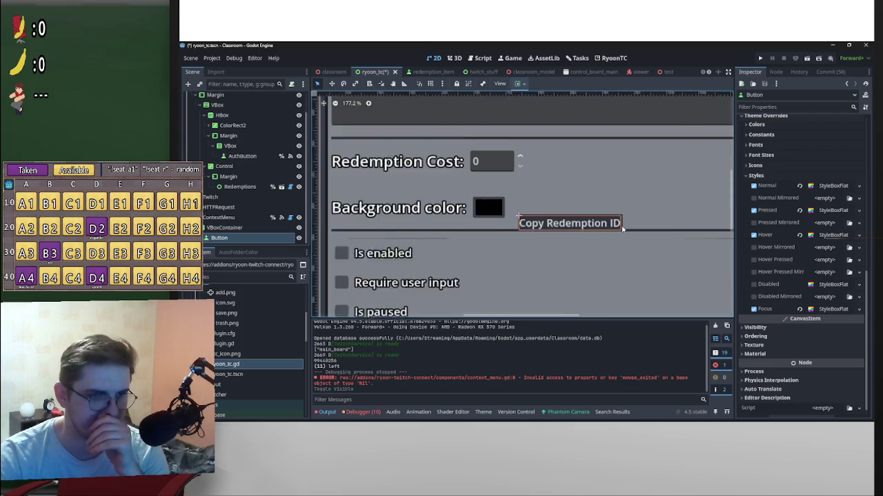
pyautogui.hscroll(-3, 674, 240)
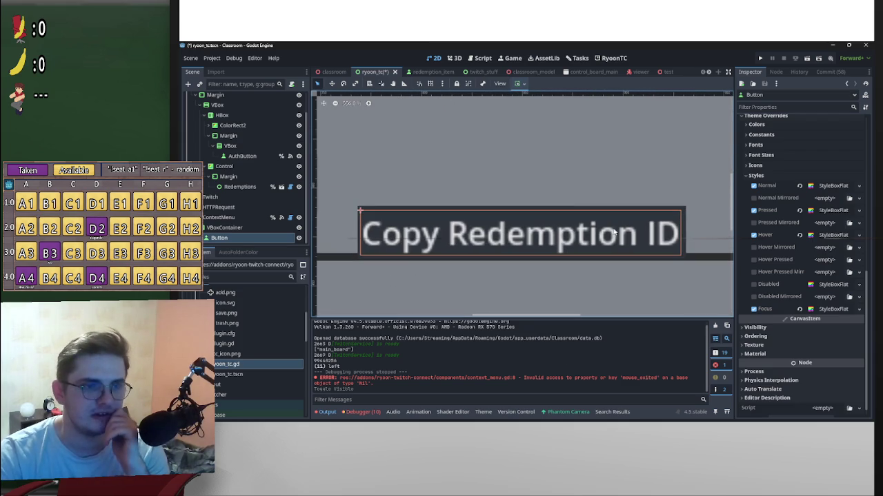
pyautogui.click(833, 210)
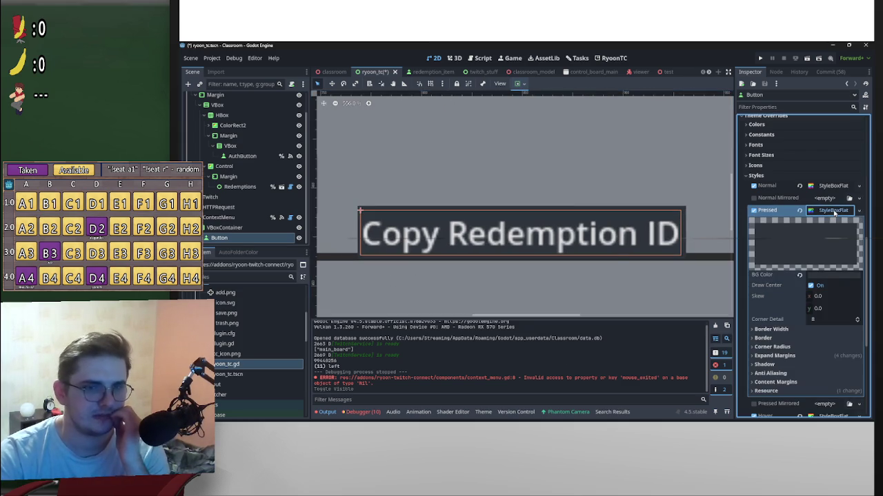
pyautogui.click(831, 276)
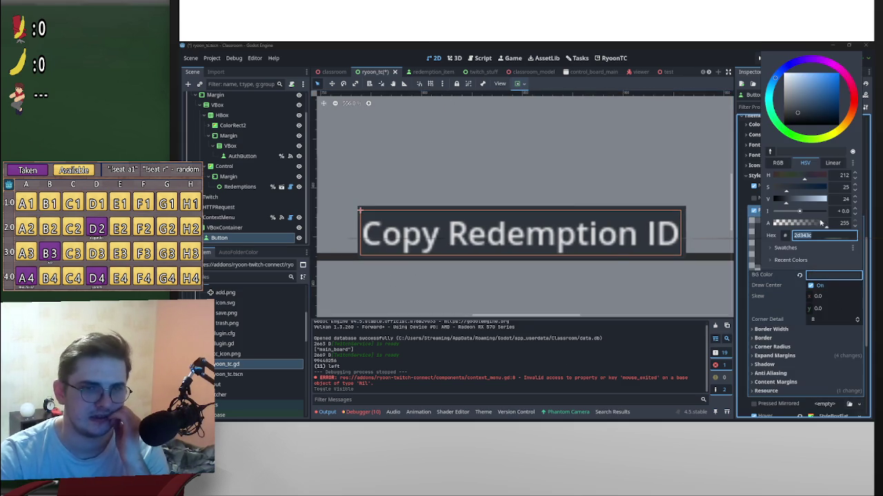
pyautogui.moveTo(794, 204); pyautogui.dragTo(780, 204)
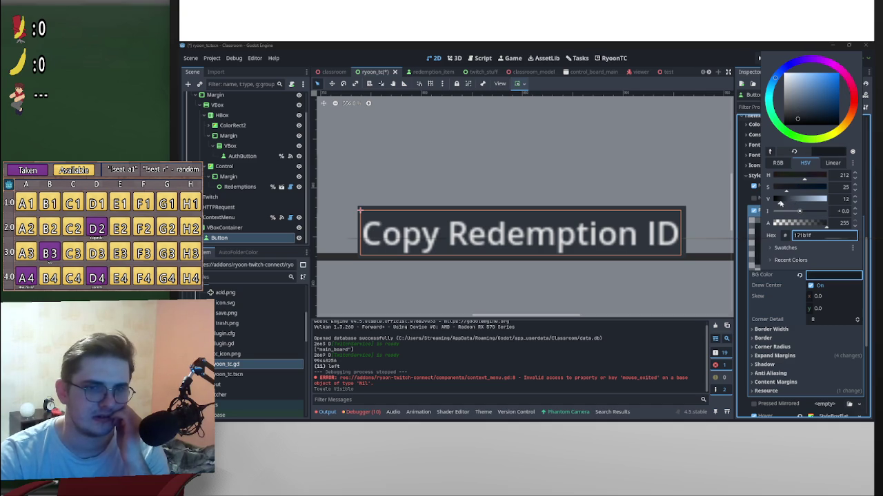
pyautogui.click(743, 214)
pyautogui.click(821, 212)
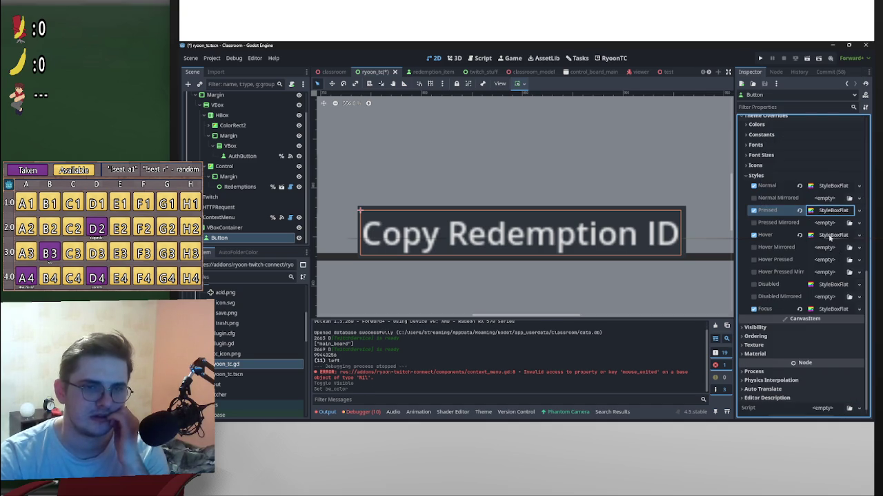
# Step: Lighten the Hover StyleBoxFlat background colour to 47525e
pyautogui.click(830, 236)
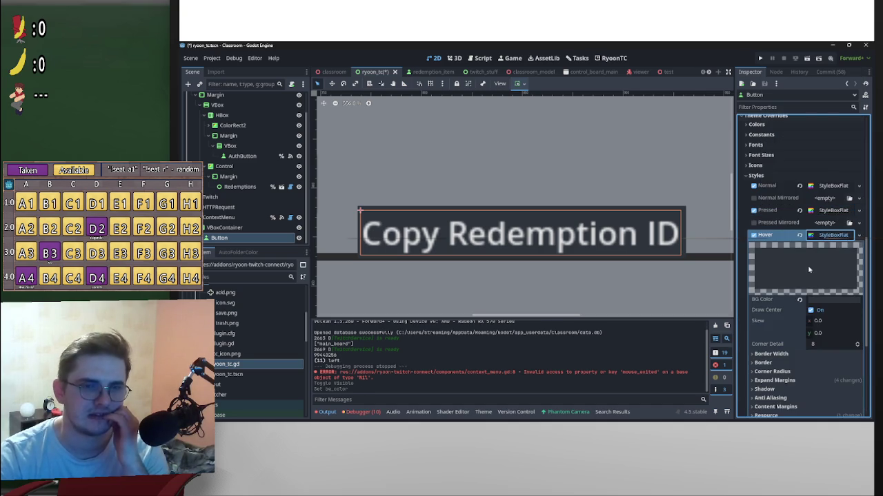
pyautogui.click(824, 303)
pyautogui.moveTo(788, 230); pyautogui.dragTo(792, 230)
pyautogui.click(745, 245)
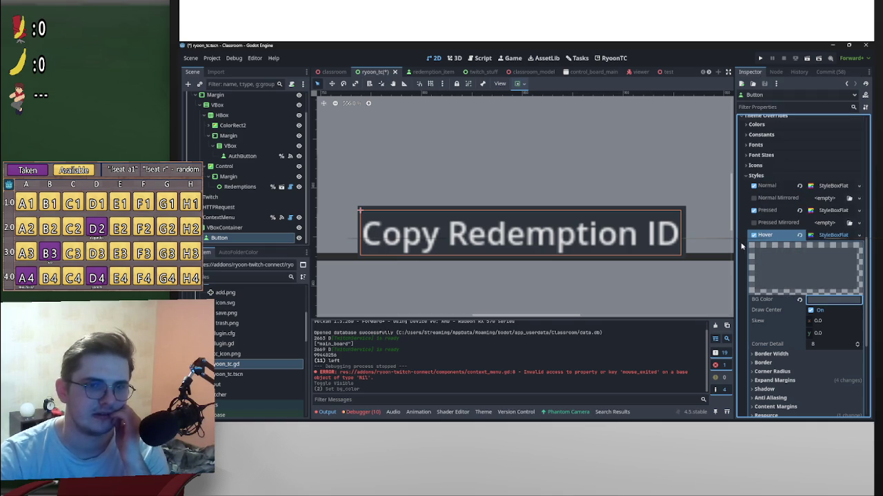
pyautogui.click(832, 239)
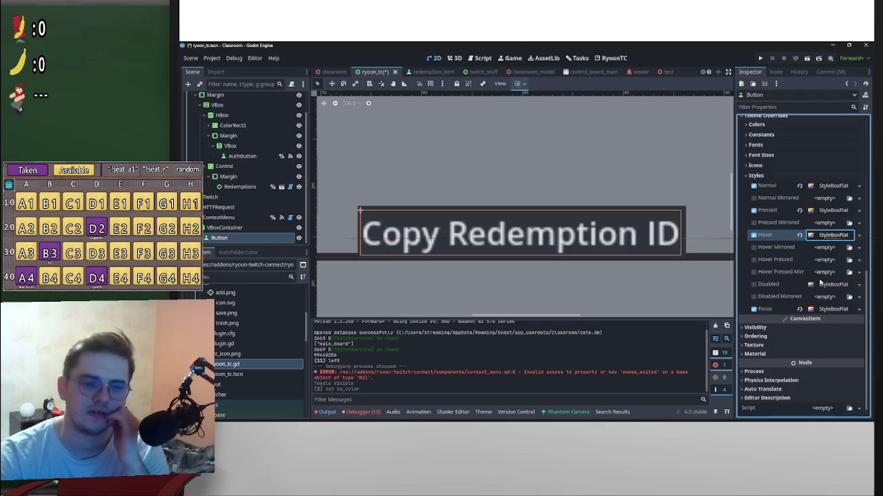
pyautogui.scroll(5, 836, 289)
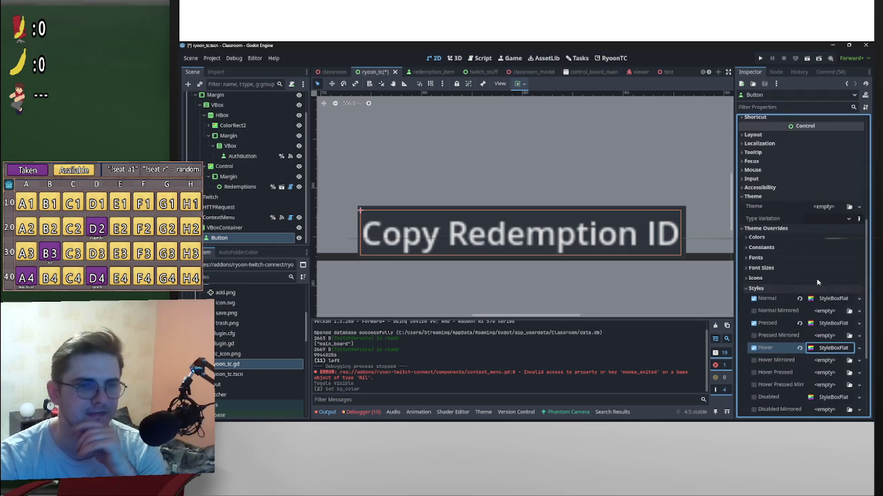
pyautogui.scroll(4, 824, 268)
pyautogui.scroll(2, 817, 253)
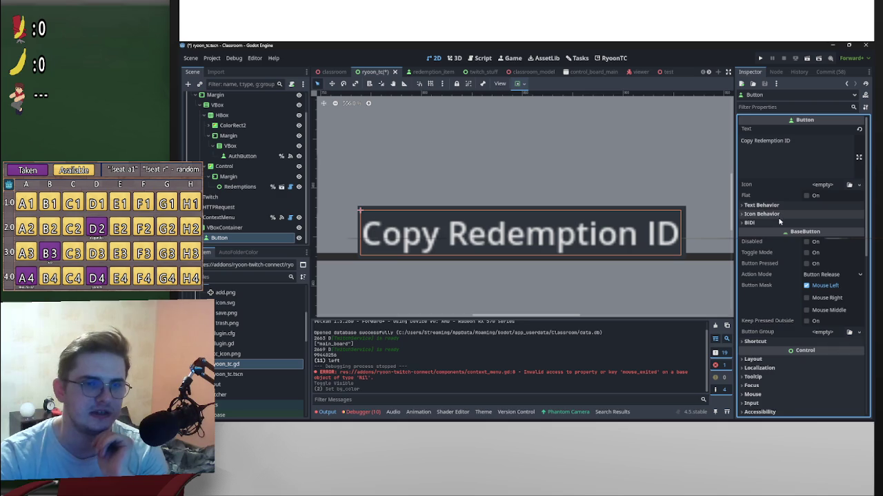
pyautogui.scroll(-3, 786, 353)
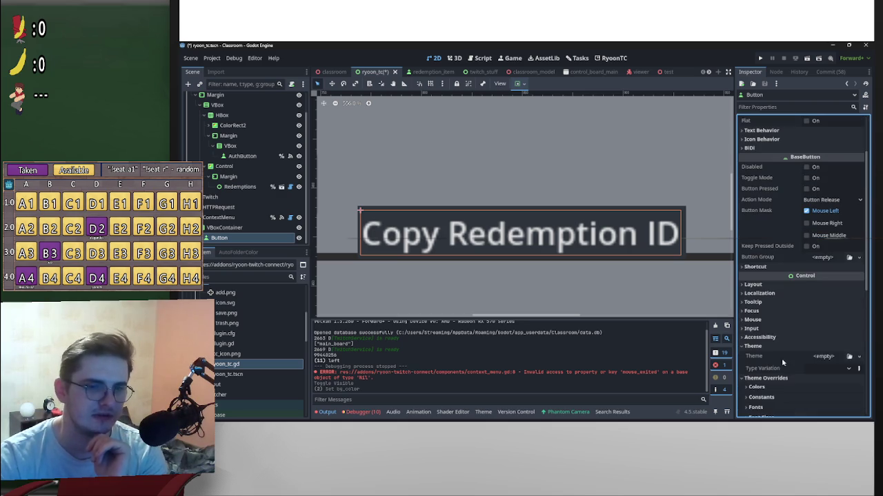
pyautogui.click(786, 320)
pyautogui.click(820, 370)
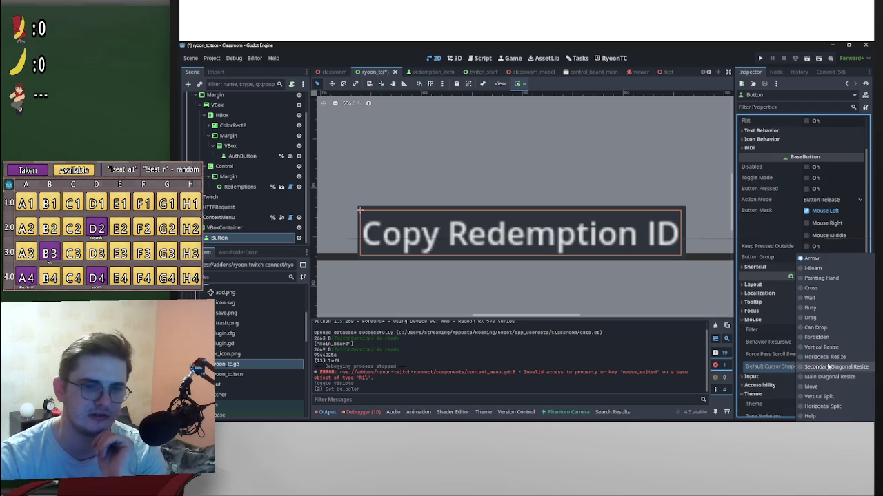
pyautogui.click(832, 280)
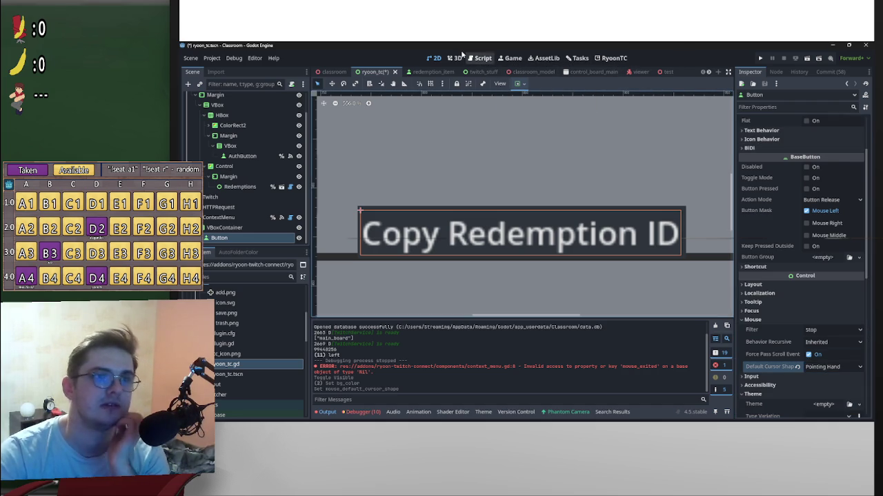
pyautogui.hotkey('ctrl', 's')
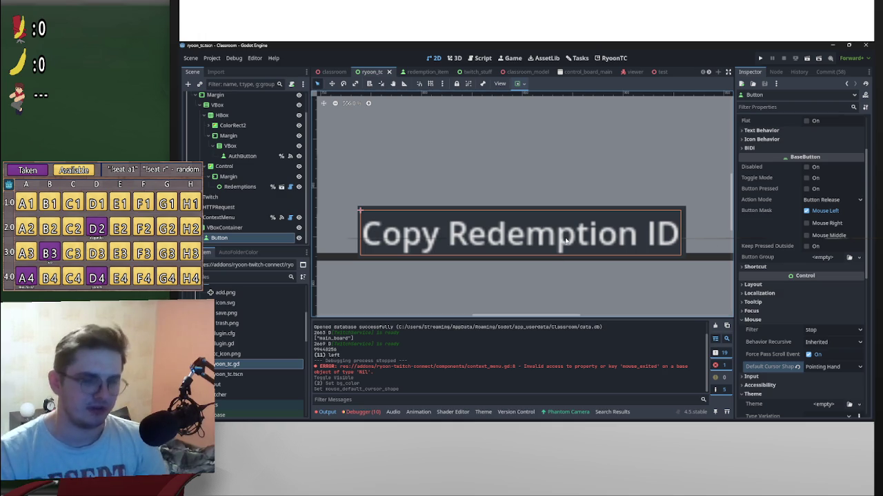
# Step: Open context_menu.gd in the script editor and move through its lines
pyautogui.click(510, 59)
pyautogui.click(481, 59)
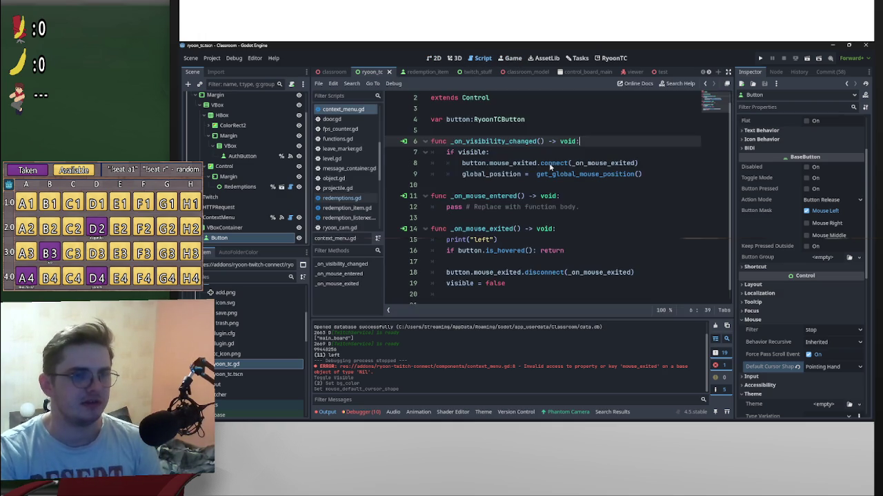
pyautogui.scroll(-1, 629, 185)
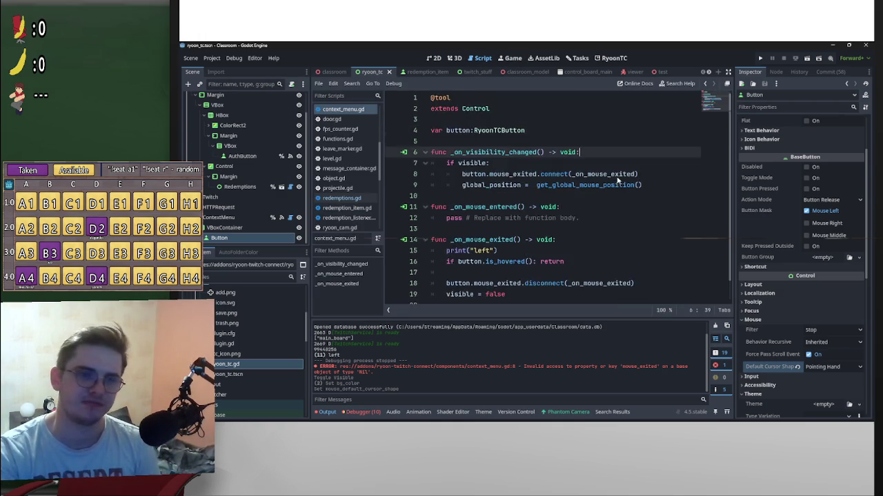
pyautogui.click(611, 166)
pyautogui.scroll(1, 510, 148)
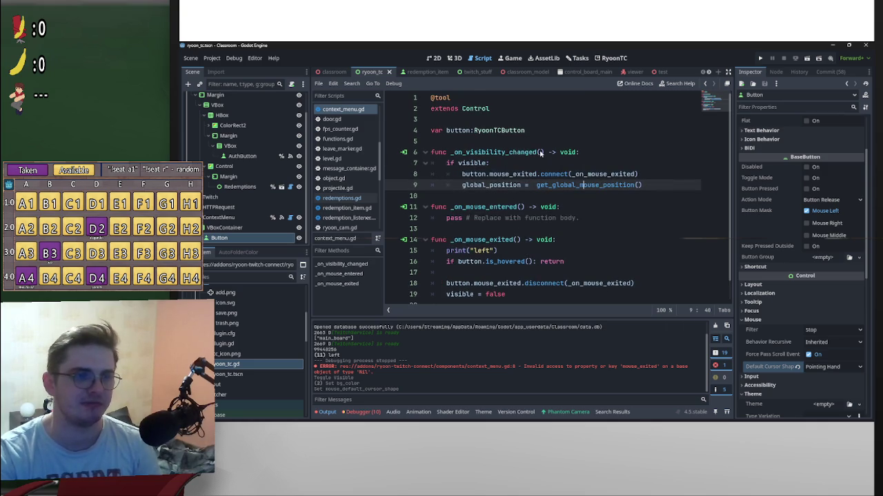
pyautogui.click(480, 119)
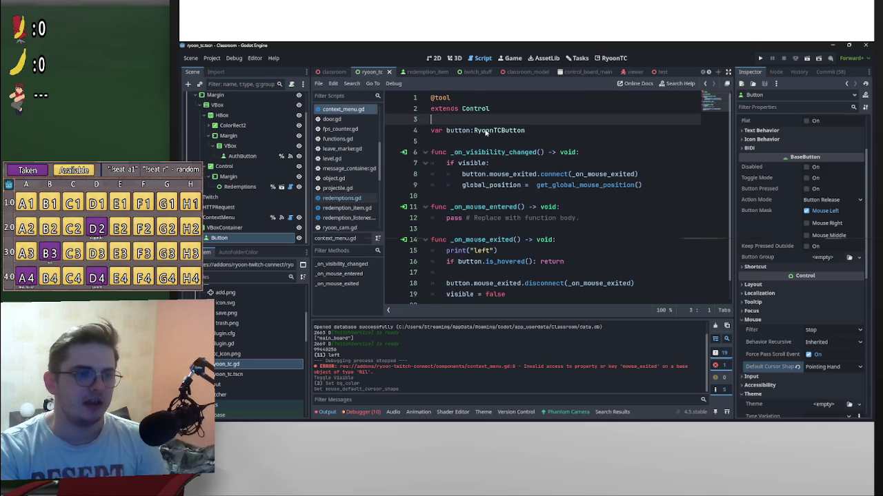
pyautogui.click(476, 200)
pyautogui.scroll(-1, 482, 244)
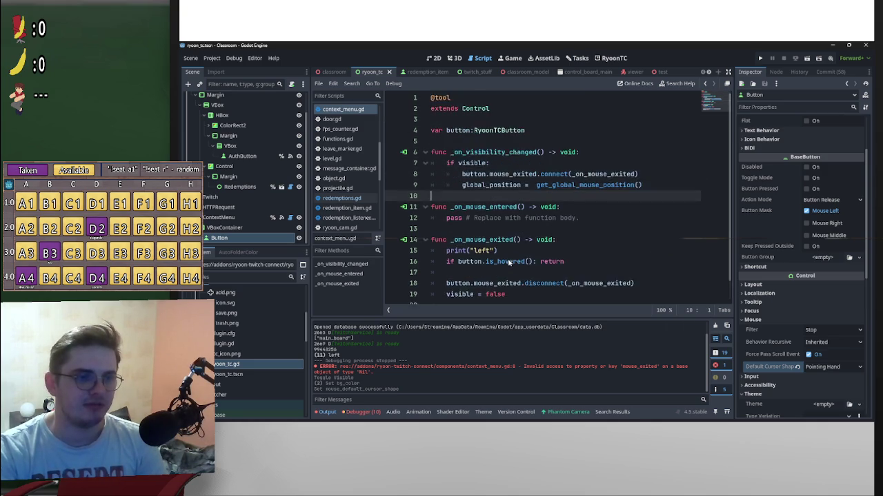
# Step: Highlight code from line 4 to 20, then line 10 to 21, and clear the selections
pyautogui.moveTo(487, 282); pyautogui.dragTo(406, 108)
pyautogui.scroll(1, 502, 184)
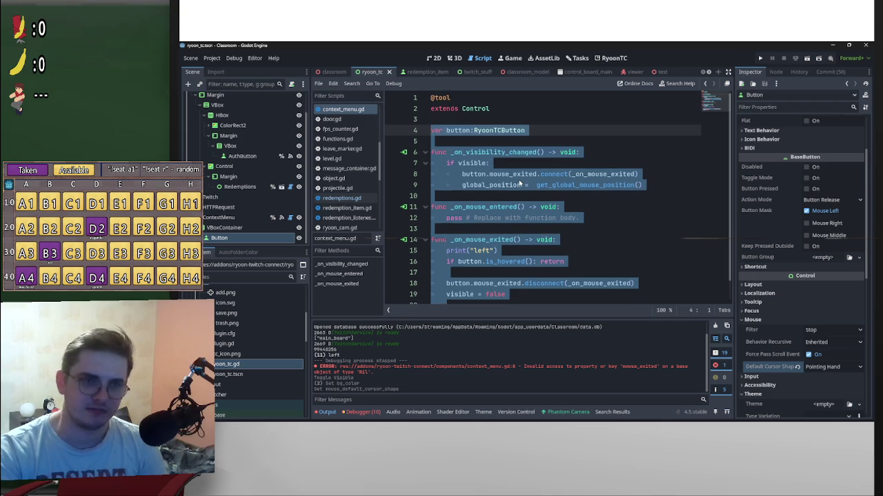
pyautogui.click(520, 184)
pyautogui.scroll(-1, 521, 184)
pyautogui.click(529, 271)
pyautogui.keyDown('shift'); pyautogui.click(442, 133); pyautogui.keyUp('shift')
pyautogui.moveTo(550, 236)
pyautogui.mouseDown()
pyautogui.moveTo(529, 285)
pyautogui.moveTo(428, 182)
pyautogui.mouseUp()
pyautogui.moveTo(515, 269); pyautogui.dragTo(426, 84)
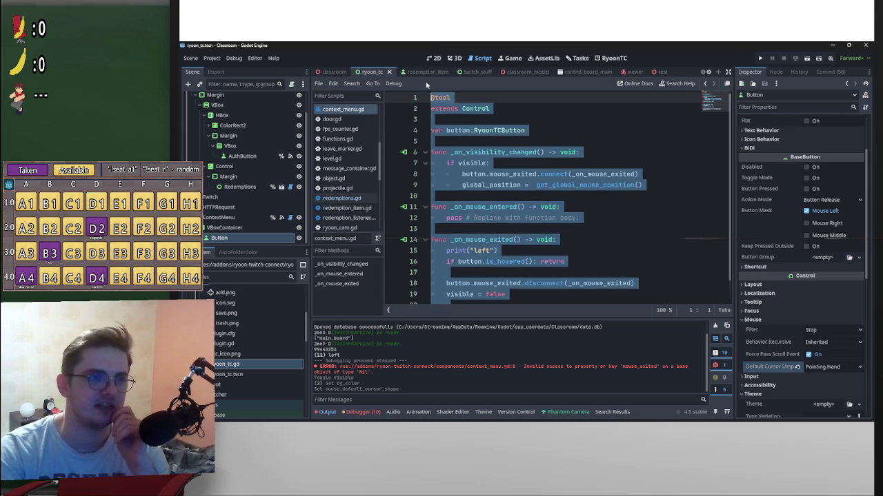
pyautogui.click(500, 152)
# Step: Select the whole script, then deselect it and scroll through the code to read it
pyautogui.scroll(-1, 522, 261)
pyautogui.hotkey('ctrl', 'a')
pyautogui.scroll(1, 442, 290)
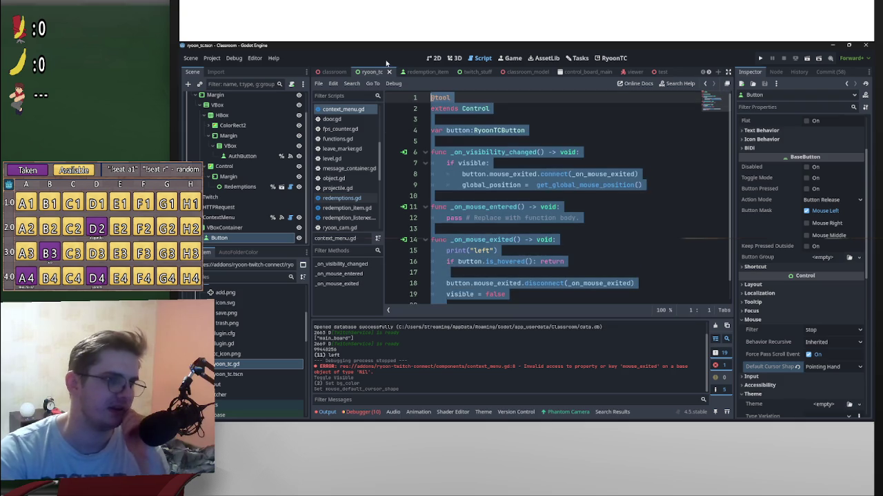
pyautogui.click(494, 125)
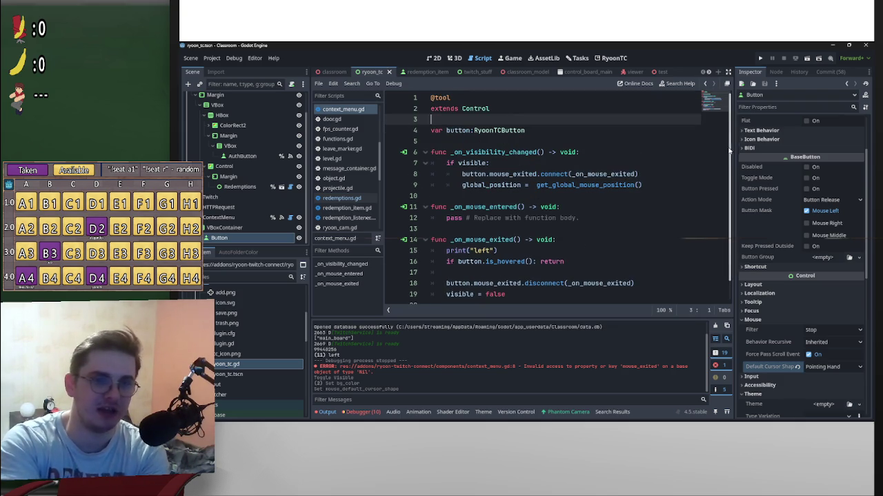
pyautogui.scroll(-1, 731, 117)
pyautogui.scroll(1, 732, 110)
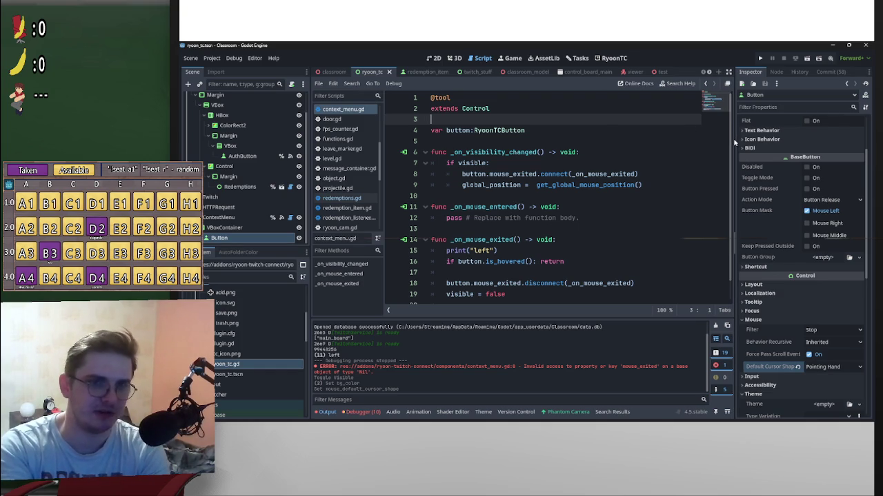
pyautogui.scroll(-1, 732, 181)
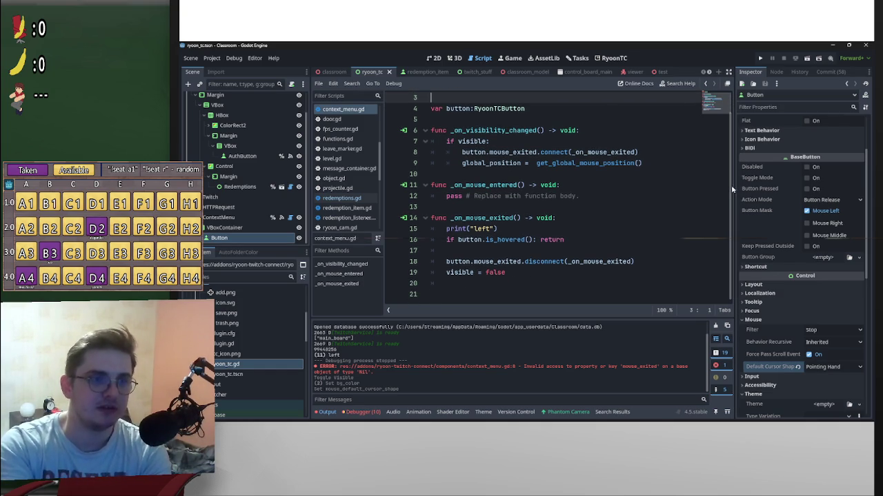
pyautogui.scroll(1, 732, 187)
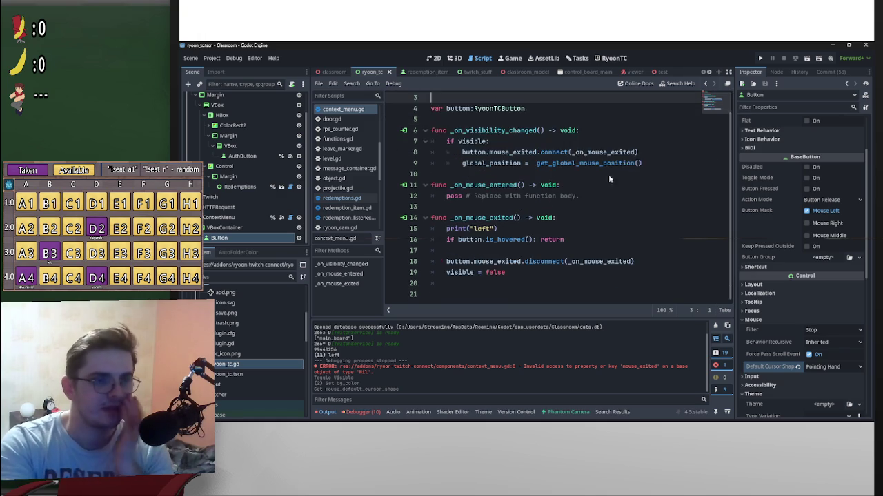
pyautogui.scroll(-1, 598, 200)
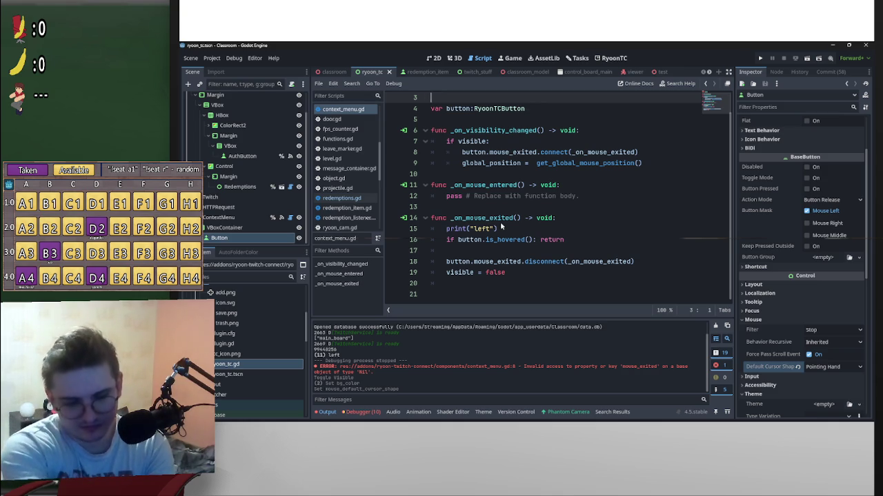
pyautogui.scroll(1, 616, 233)
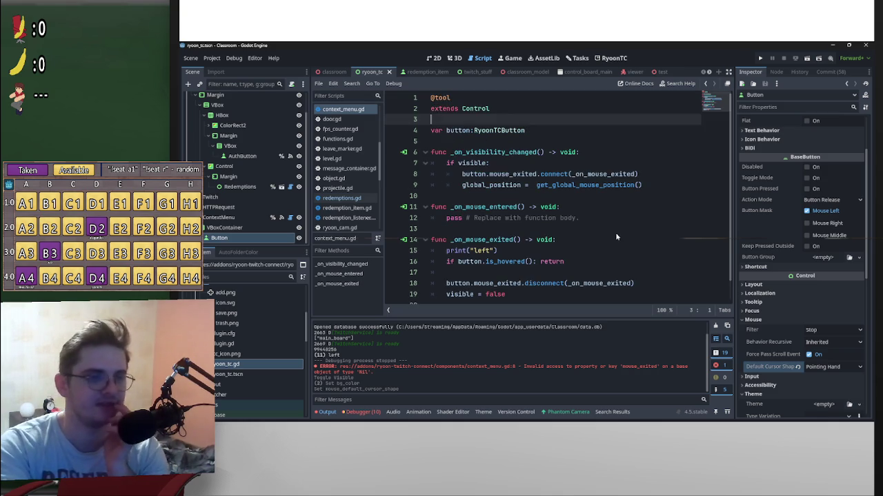
pyautogui.click(617, 231)
pyautogui.scroll(-1, 618, 229)
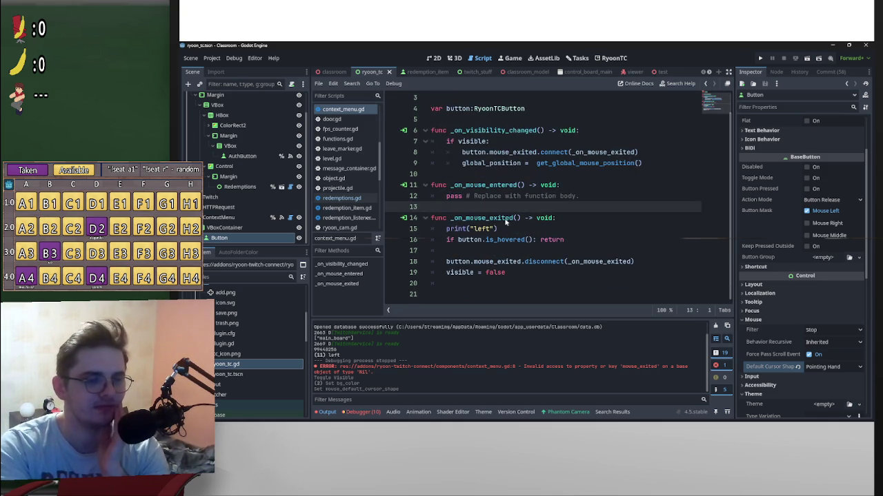
pyautogui.click(533, 230)
pyautogui.scroll(1, 533, 234)
pyautogui.scroll(-1, 534, 234)
pyautogui.scroll(1, 534, 234)
pyautogui.scroll(-1, 536, 233)
pyautogui.scroll(1, 539, 232)
pyautogui.scroll(-1, 539, 232)
pyautogui.scroll(1, 538, 233)
pyautogui.scroll(-1, 539, 232)
pyautogui.scroll(1, 538, 232)
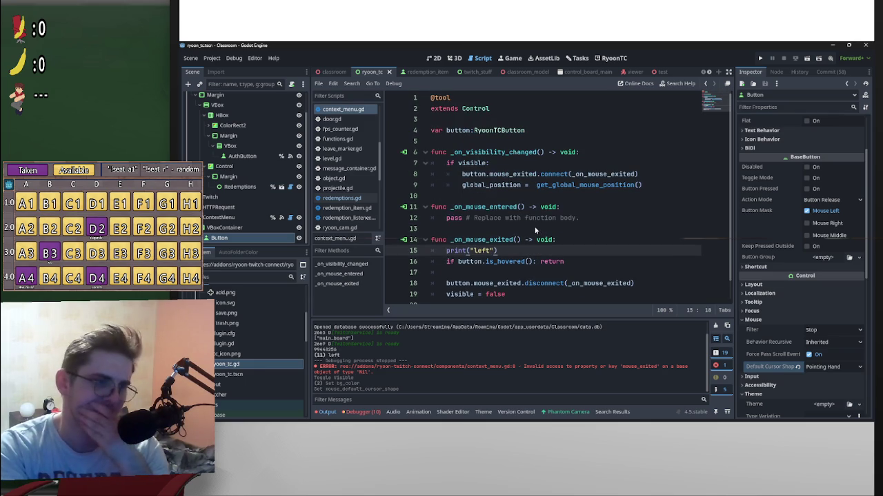
# Step: Add a from:String parameter to _on_mouse_exited()
pyautogui.click(635, 174)
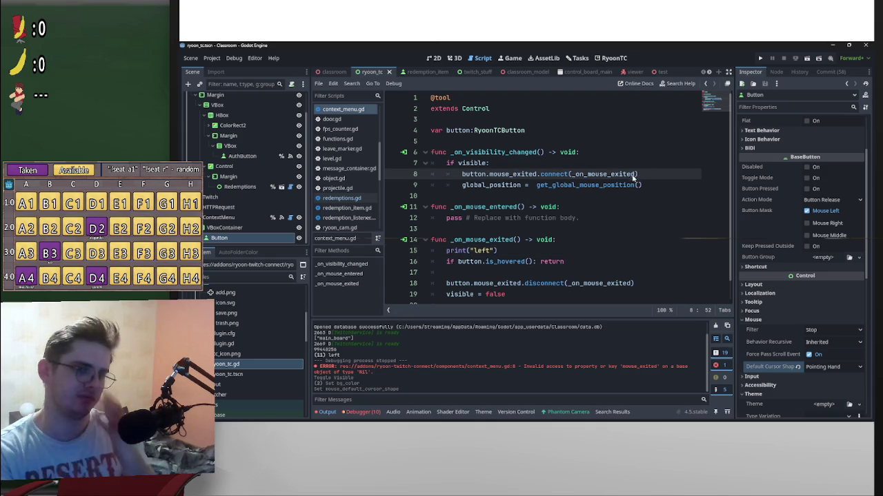
pyautogui.click(518, 240)
pyautogui.write('from:')
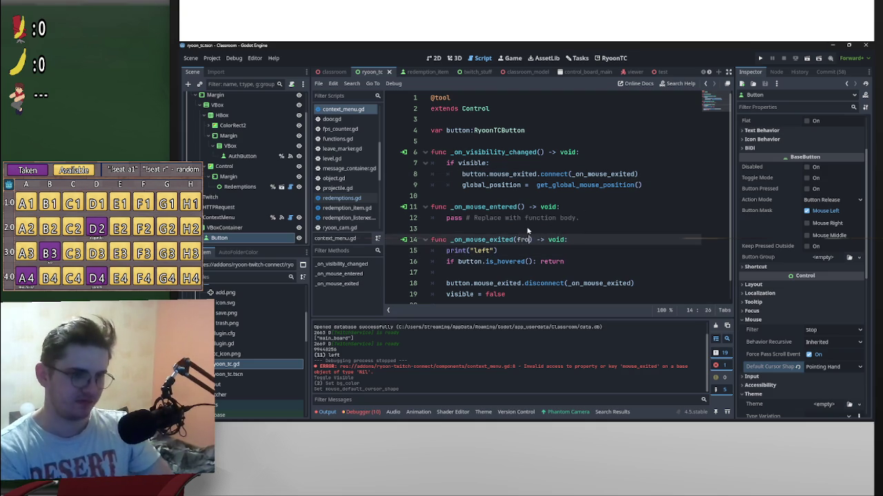
pyautogui.write('String')
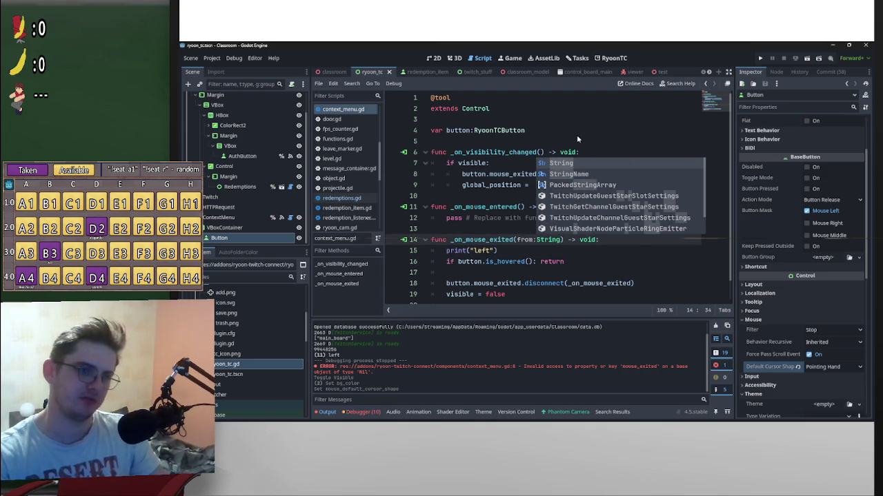
pyautogui.click(577, 141)
# Step: Append .bind("From Button") to the mouse_exited connect call on line 8
pyautogui.click(637, 174)
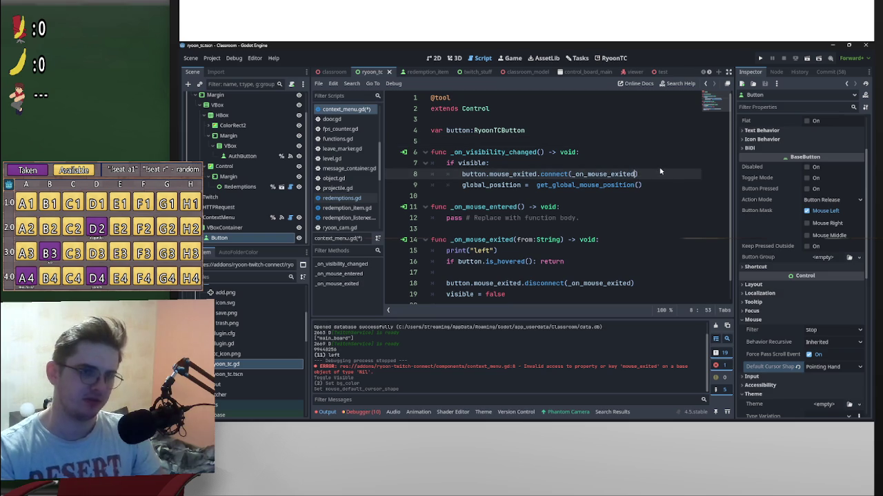
pyautogui.write('.bi')
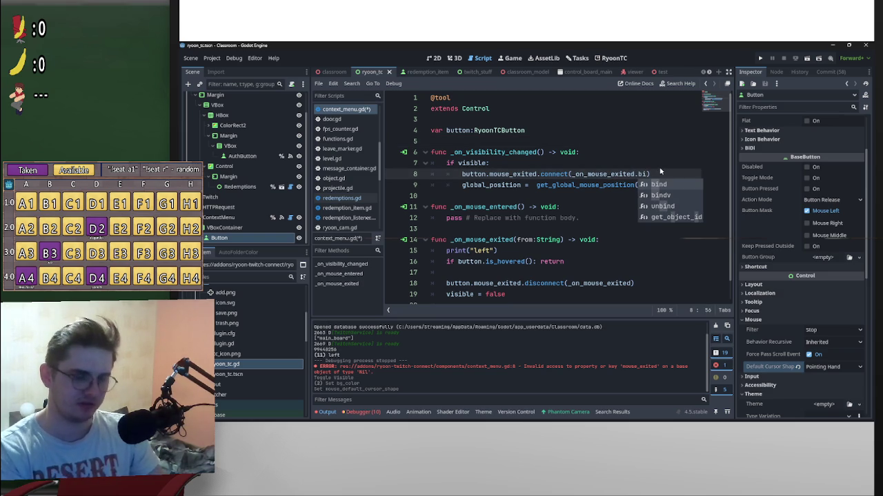
pyautogui.write('nd(')
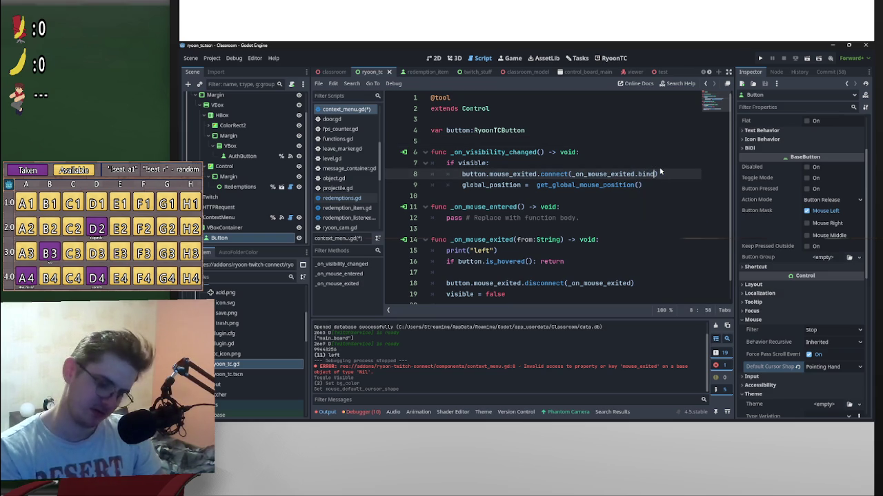
pyautogui.write('("from B')
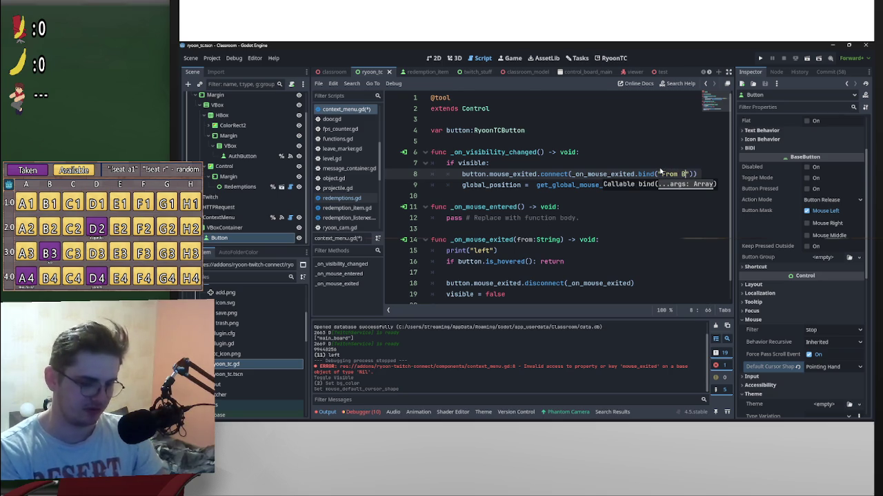
pyautogui.write(' utton')
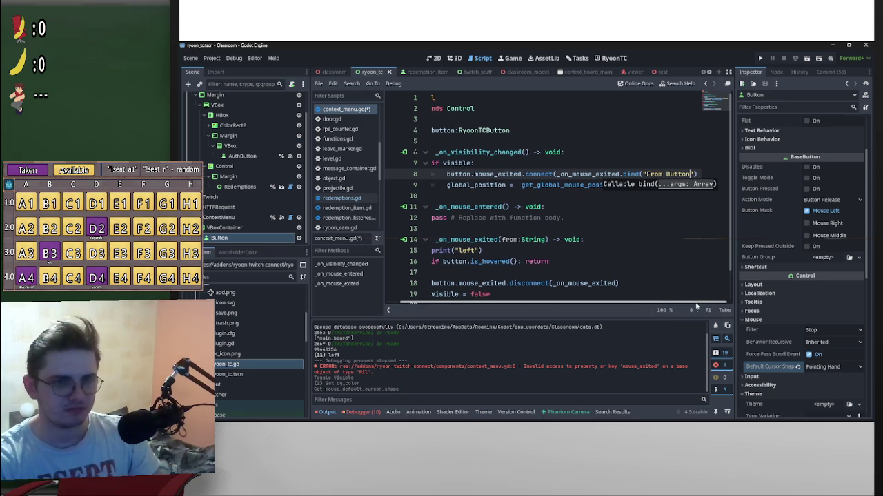
pyautogui.moveTo(643, 174); pyautogui.dragTo(695, 175)
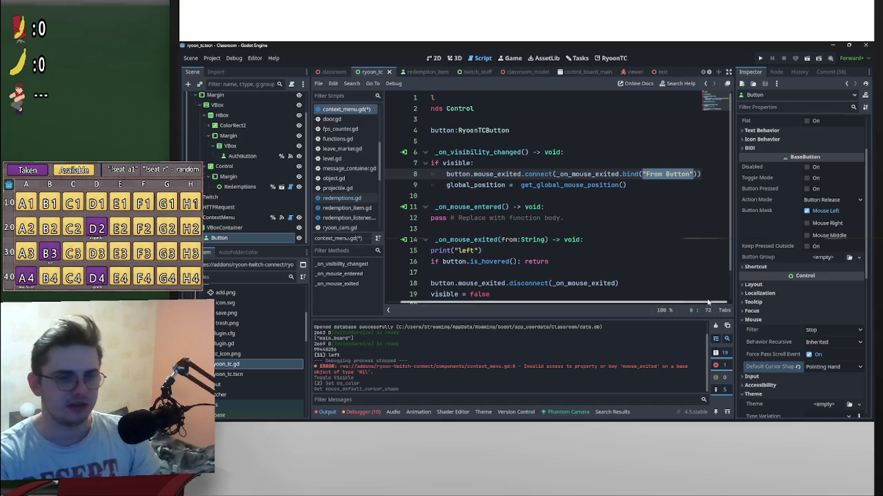
pyautogui.hscroll(-1, 710, 303)
pyautogui.click(663, 253)
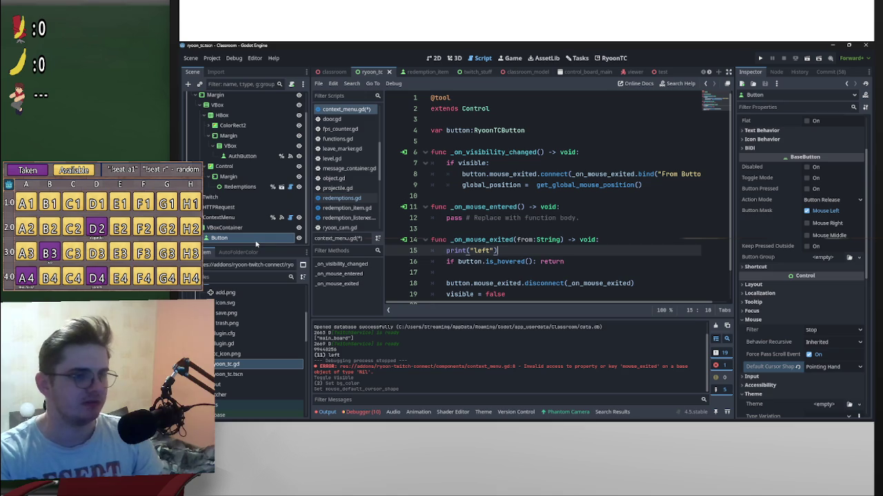
# Step: Show ContextMenu's signal connections and bring up options for the _on_mouse_exited connection
pyautogui.click(234, 218)
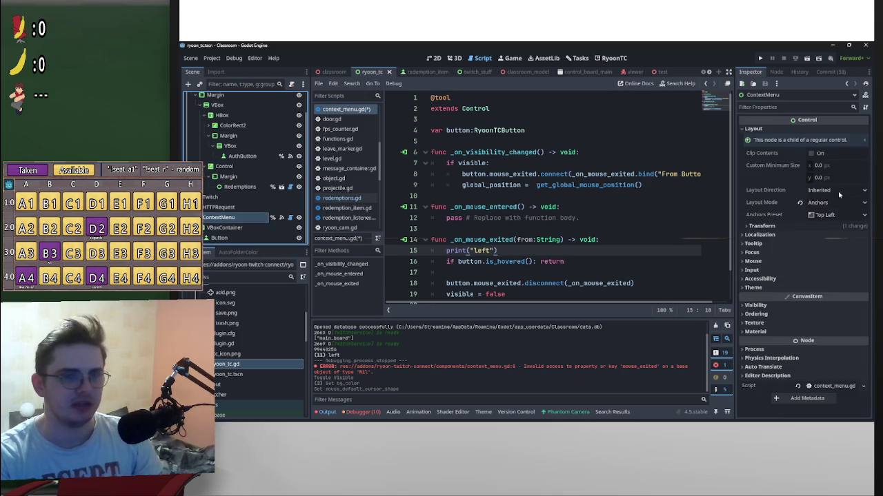
pyautogui.click(776, 71)
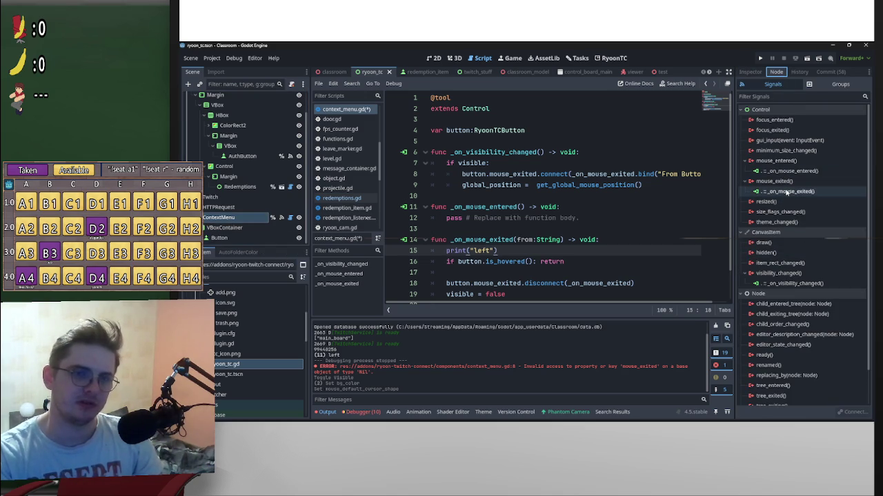
pyautogui.rightClick(786, 193)
# Step: Edit the mouse_exited connection to add a String extra argument with value 'From Menu'
pyautogui.click(797, 195)
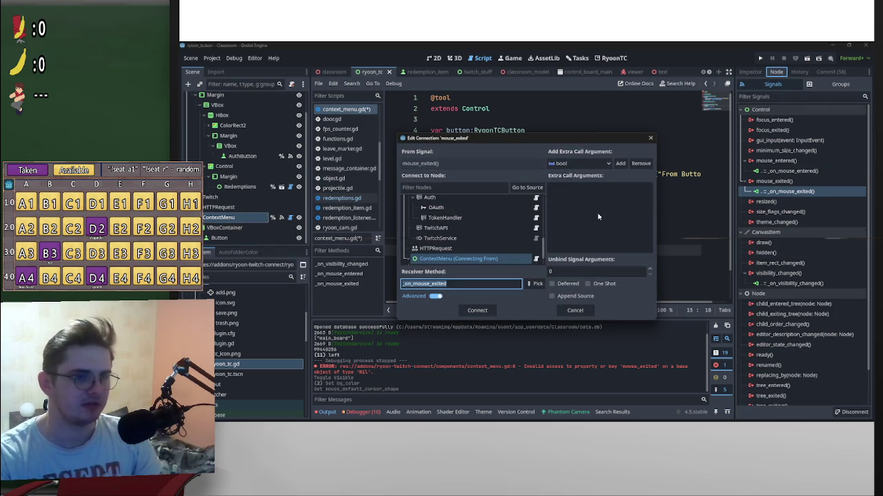
pyautogui.click(609, 163)
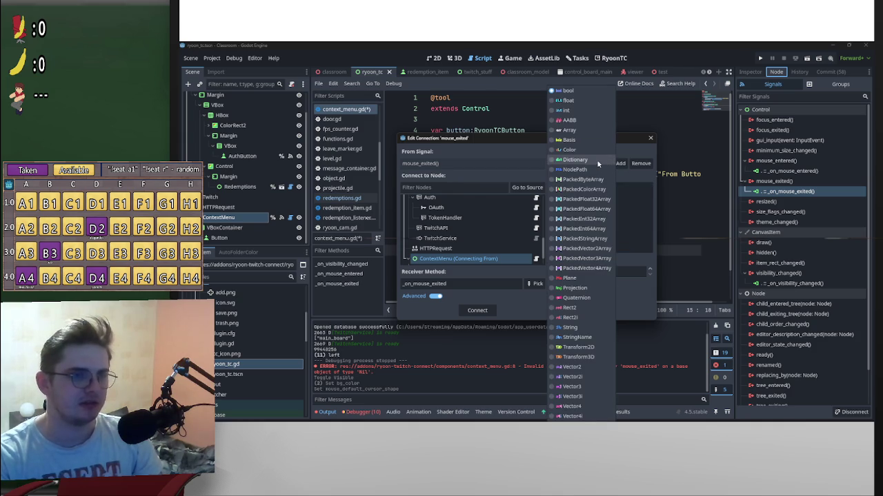
pyautogui.click(577, 328)
pyautogui.click(620, 164)
pyautogui.click(632, 198)
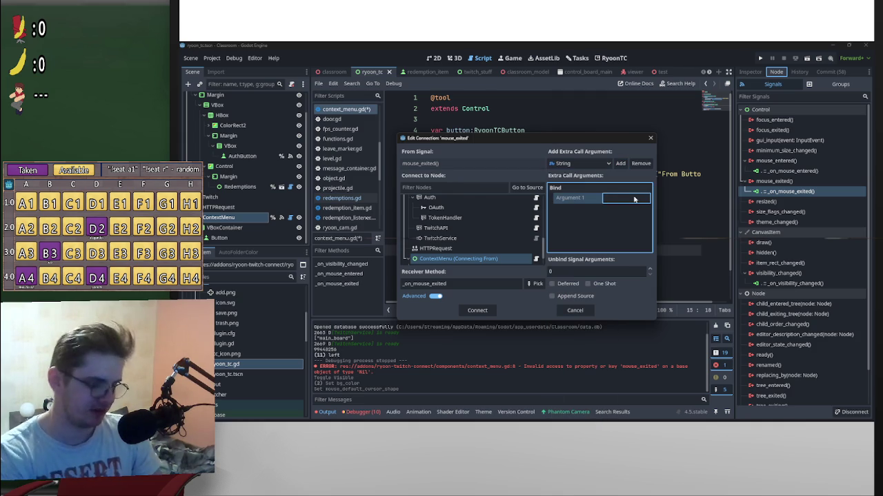
pyautogui.write('From')
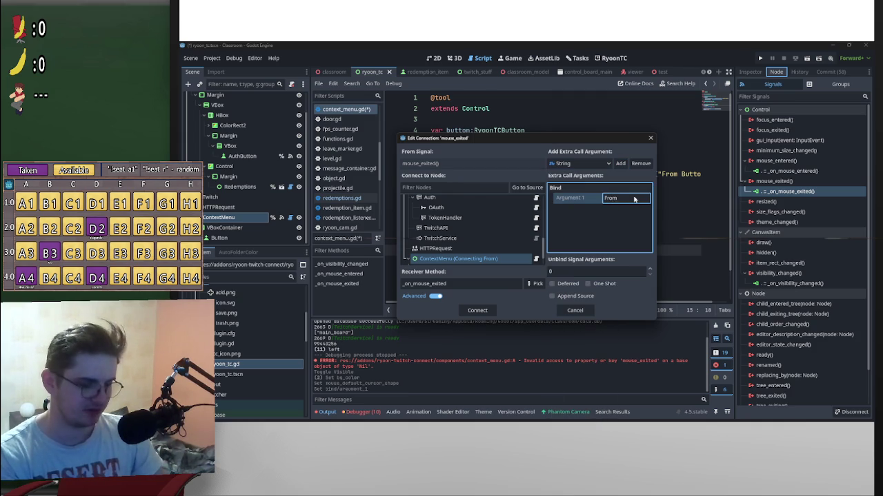
pyautogui.write(' Conte')
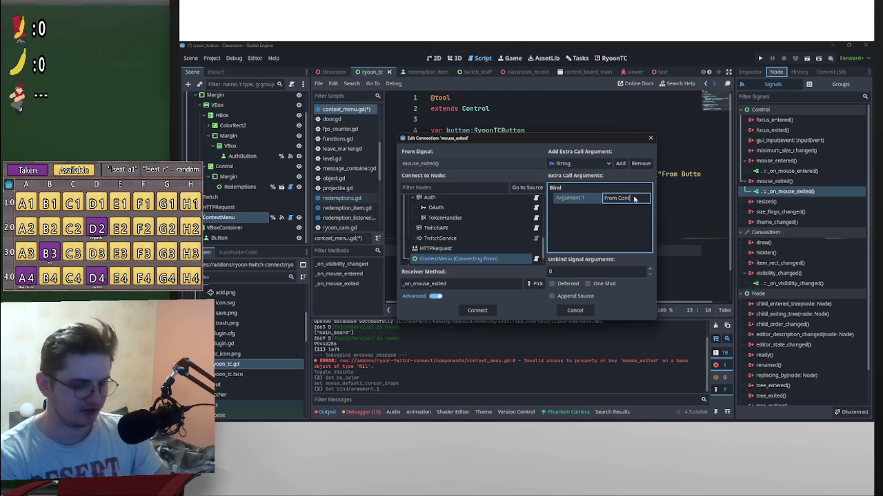
pyautogui.hotkey('ctrl', 'BackSpace')
pyautogui.write('Menu')
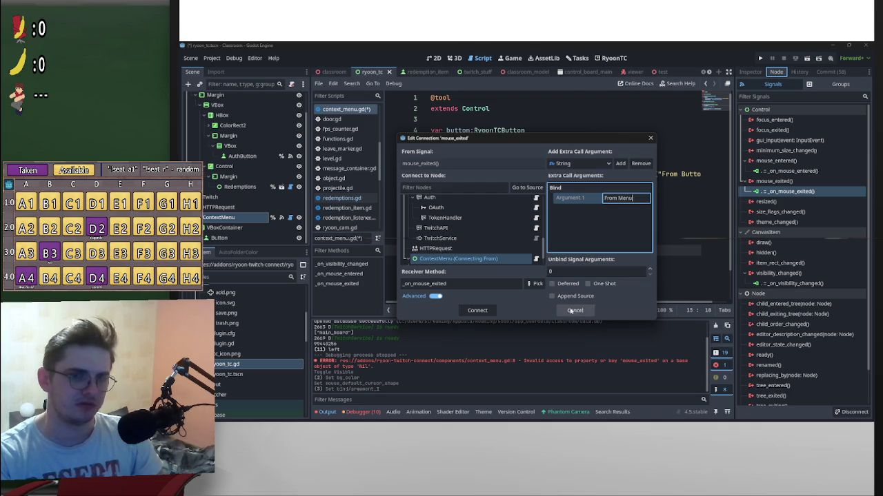
# Step: Keep _on_mouse_exited as the receiver method and apply the connection
pyautogui.click(537, 284)
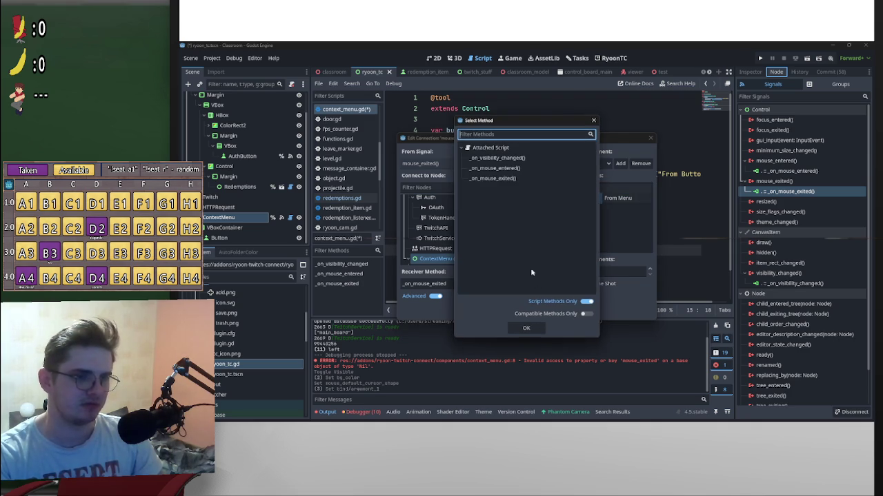
pyautogui.click(528, 329)
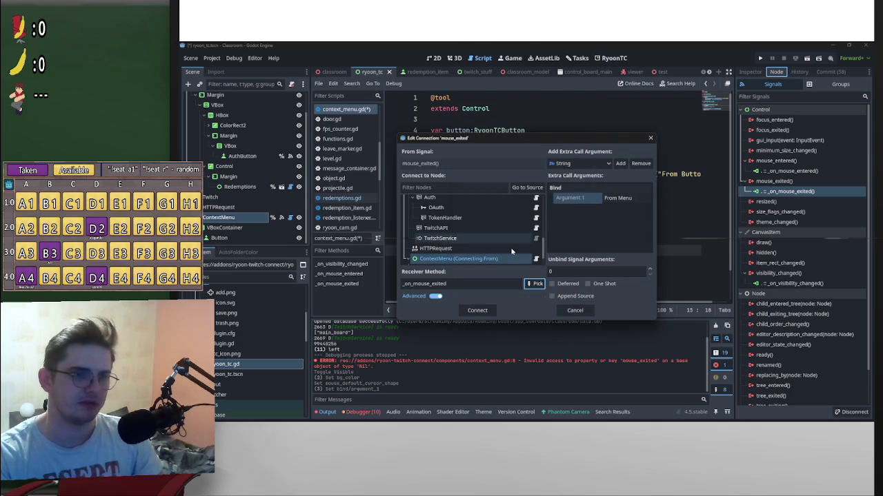
pyautogui.click(535, 284)
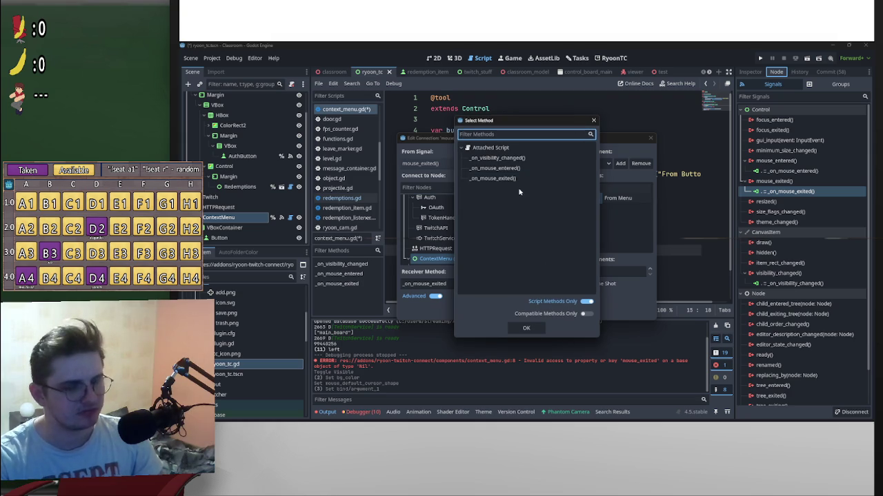
pyautogui.click(499, 179)
pyautogui.click(525, 329)
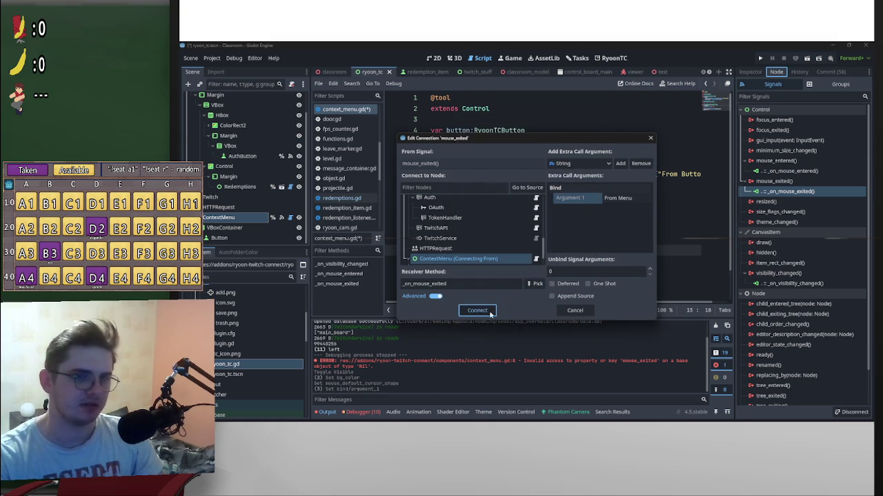
pyautogui.click(477, 311)
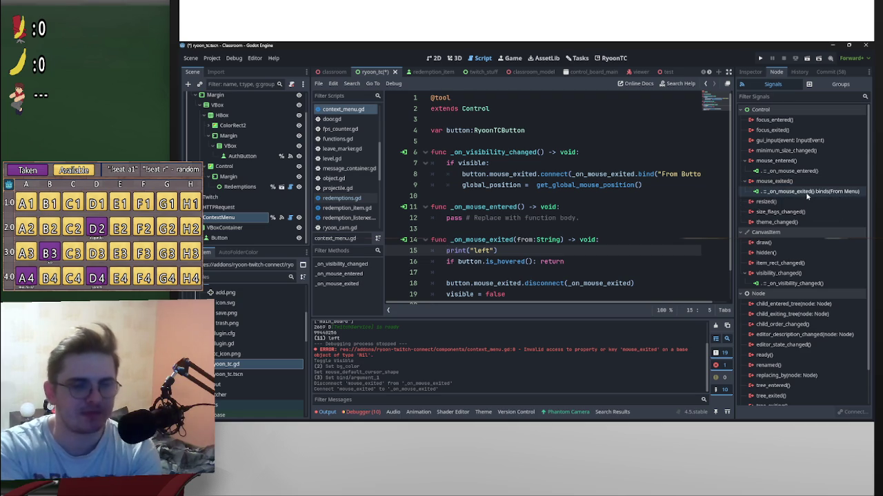
# Step: Change line 15 to print("left "+from)
pyautogui.scroll(-1, 645, 262)
pyautogui.scroll(1, 644, 262)
pyautogui.scroll(-1, 621, 255)
pyautogui.click(491, 218)
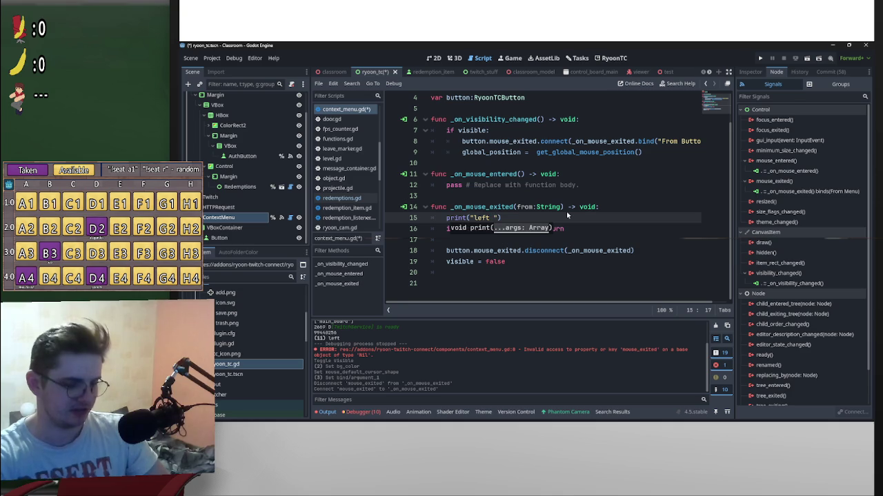
pyautogui.write('+from')
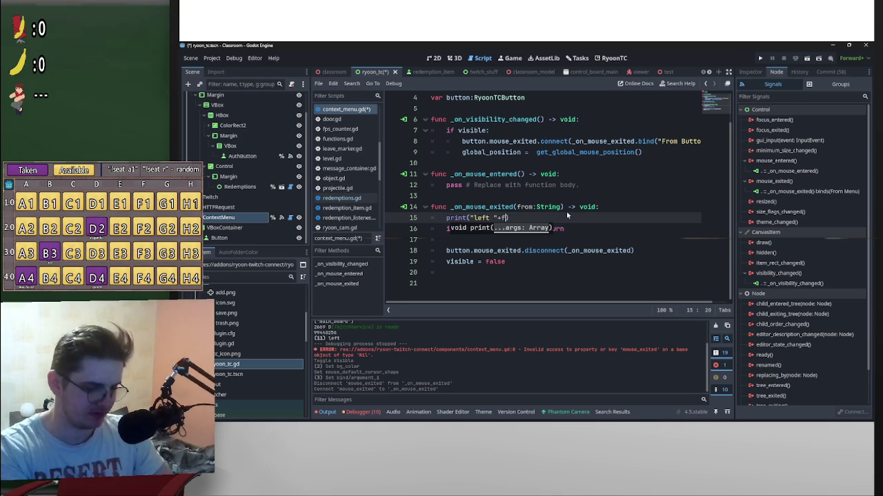
# Step: Save the script and run the project
pyautogui.click(699, 200)
pyautogui.hotkey('ctrl', 's')
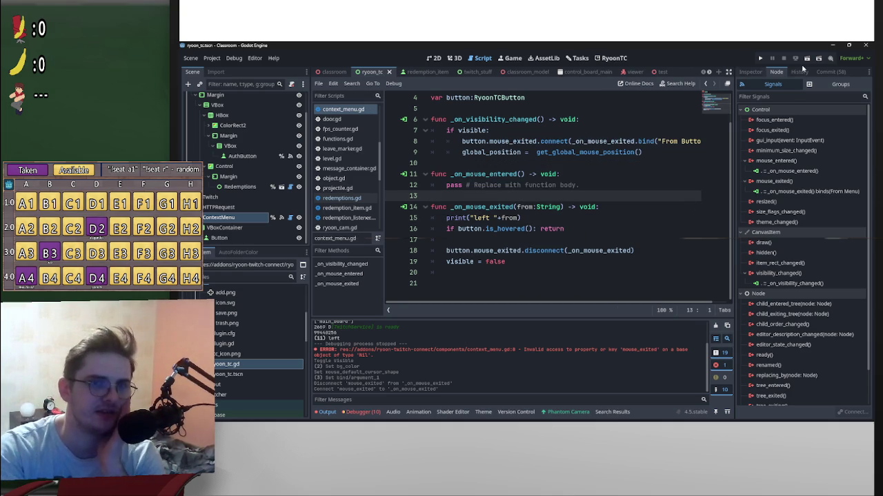
pyautogui.click(805, 58)
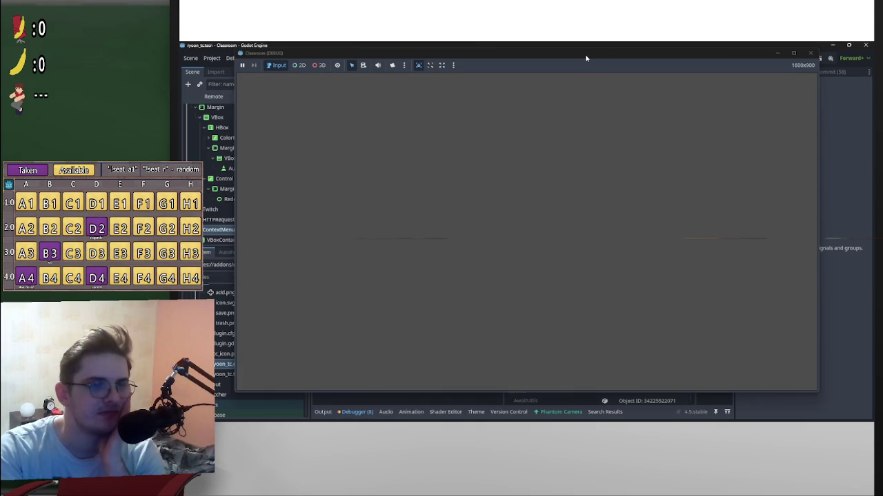
# Step: Close the debug game, relaunch the project, and move its window aside
pyautogui.click(810, 53)
pyautogui.click(808, 59)
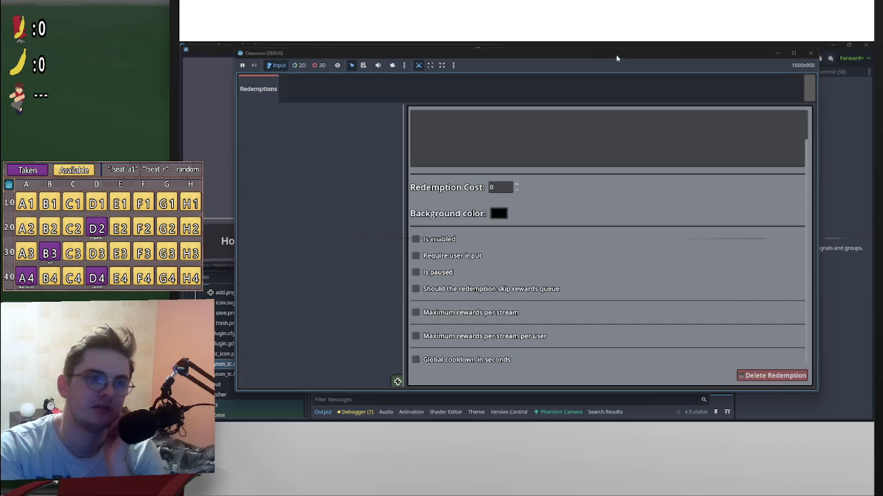
pyautogui.moveTo(629, 56)
pyautogui.mouseDown()
pyautogui.moveTo(772, 82)
pyautogui.moveTo(850, 81)
pyautogui.mouseUp()
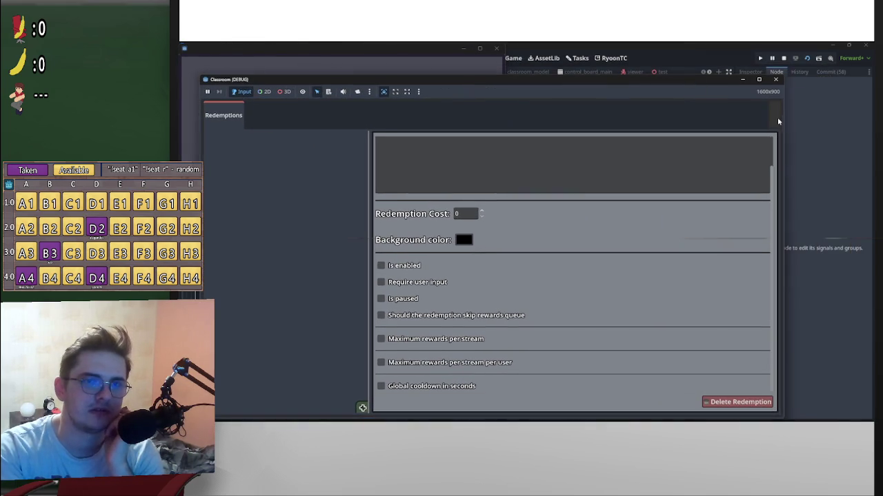
pyautogui.moveTo(723, 85); pyautogui.dragTo(751, 57)
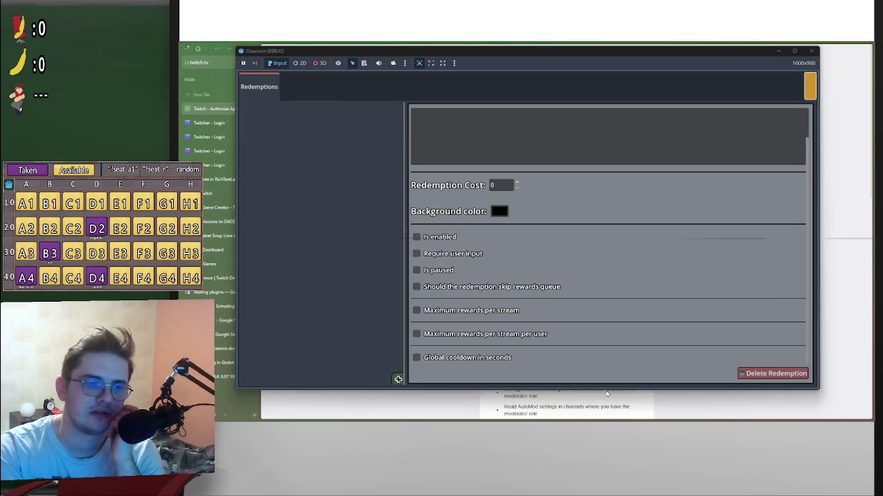
# Step: Authorize the app's Twitch access in the browser, then close the browser and reposition the game
pyautogui.scroll(-5, 587, 405)
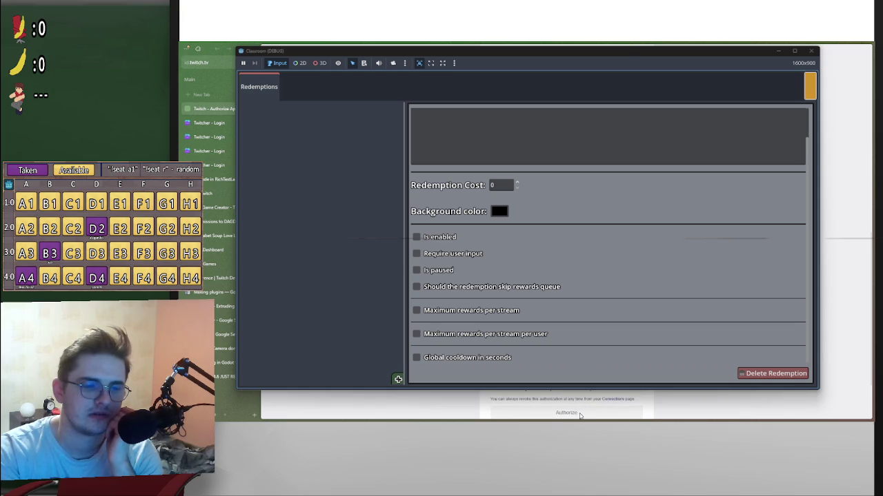
pyautogui.click(583, 414)
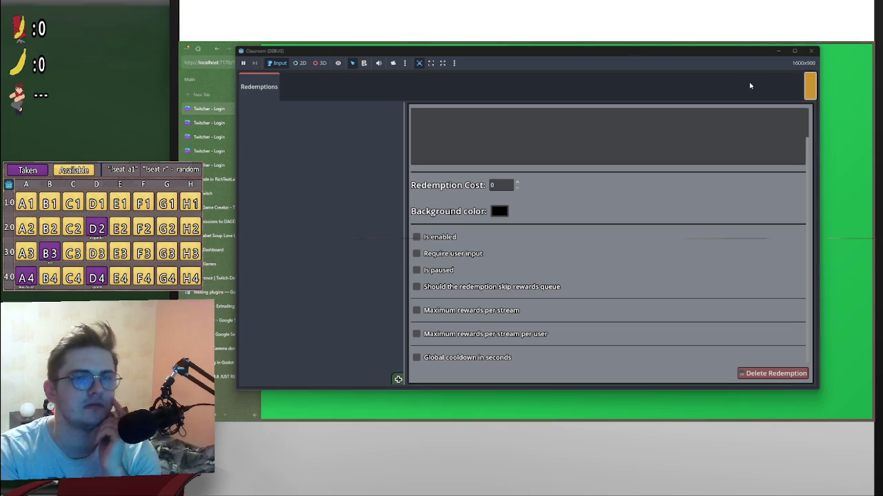
pyautogui.click(863, 47)
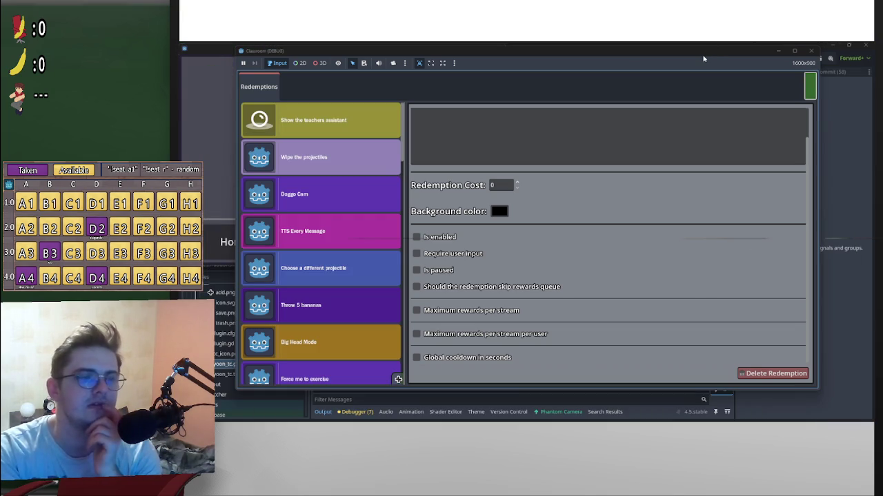
pyautogui.moveTo(704, 59)
pyautogui.mouseDown()
pyautogui.moveTo(761, 55)
pyautogui.moveTo(811, 67)
pyautogui.moveTo(761, 63)
pyautogui.moveTo(690, 89)
pyautogui.mouseUp()
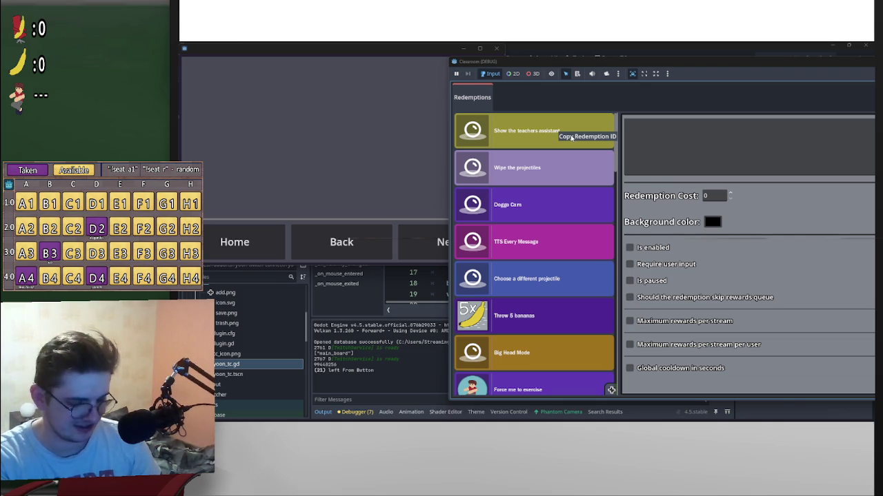
# Step: Switch to the editor output and shift the debug game window around to compare it with the log
pyautogui.hotkey('alt', 'Tab')
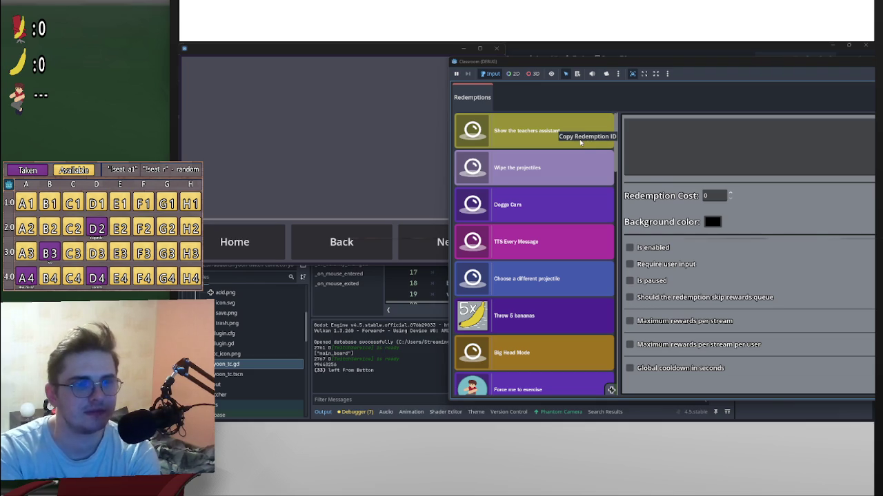
pyautogui.moveTo(760, 65); pyautogui.dragTo(604, 82)
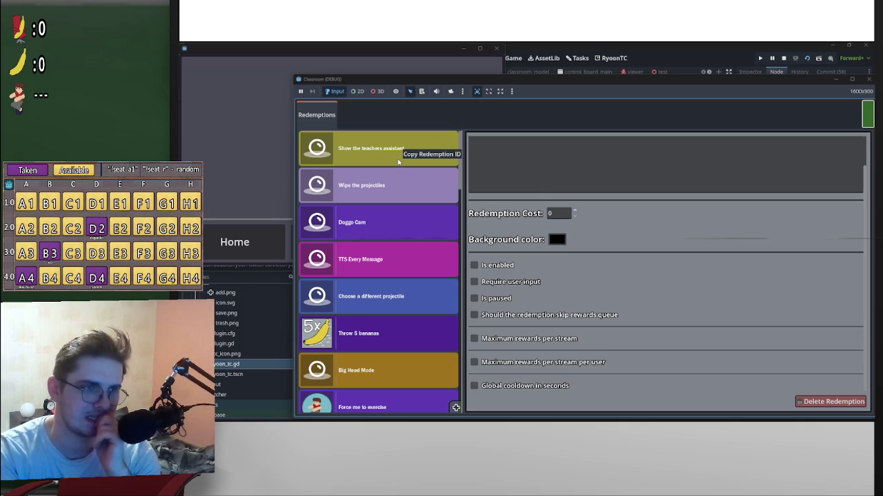
pyautogui.moveTo(507, 80); pyautogui.dragTo(672, 71)
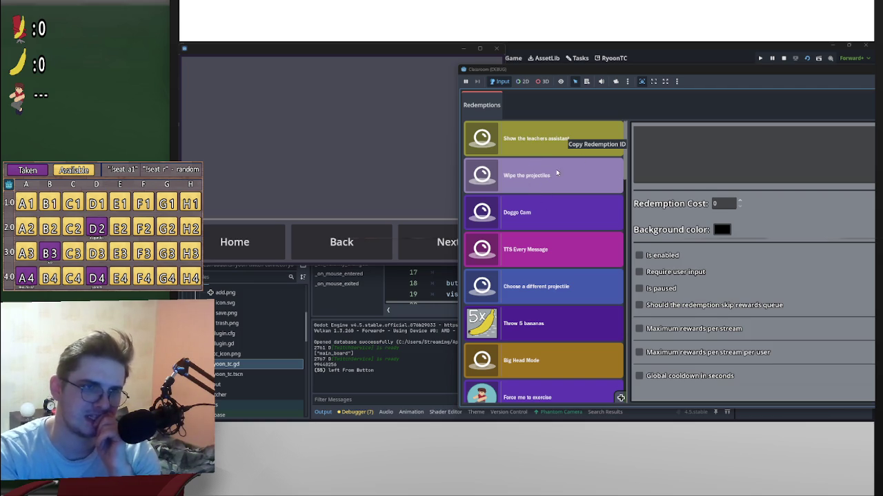
pyautogui.moveTo(802, 70); pyautogui.dragTo(637, 144)
pyautogui.moveTo(749, 144)
pyautogui.mouseDown()
pyautogui.moveTo(684, 155)
pyautogui.moveTo(871, 147)
pyautogui.moveTo(745, 179)
pyautogui.moveTo(673, 356)
pyautogui.moveTo(683, 390)
pyautogui.moveTo(721, 134)
pyautogui.moveTo(713, 133)
pyautogui.mouseUp()
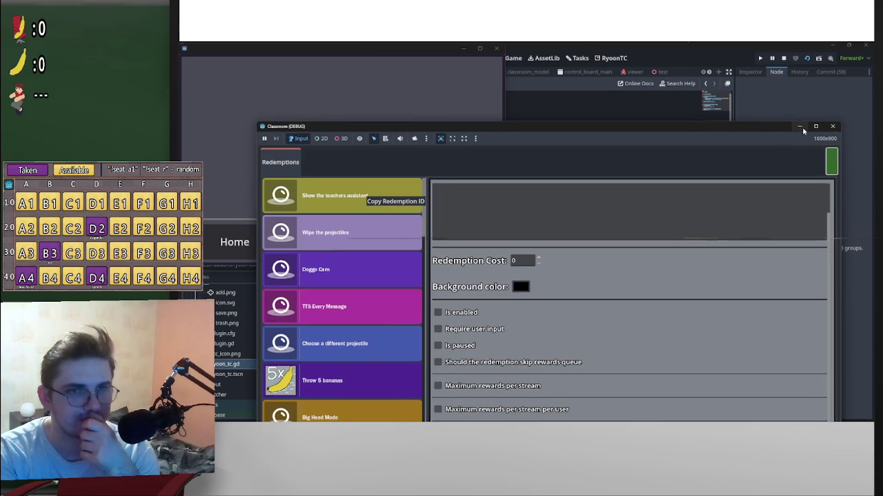
pyautogui.moveTo(584, 131); pyautogui.dragTo(702, 111)
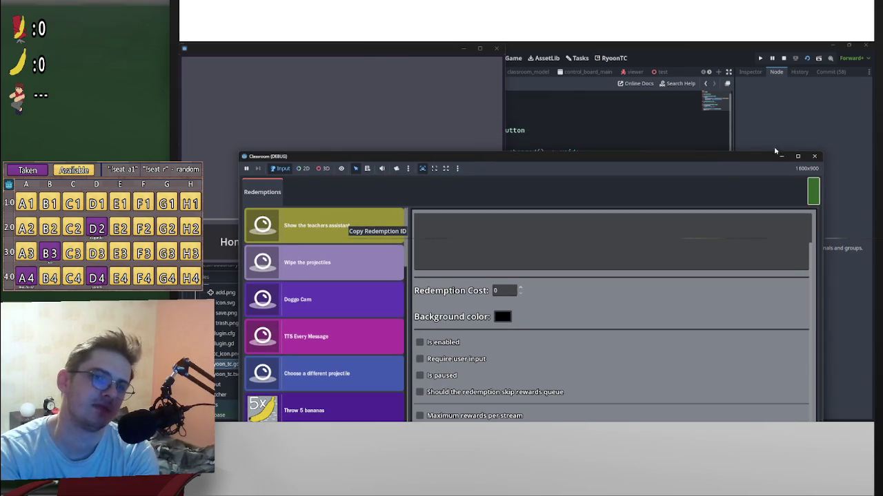
# Step: Close the debug game and show ContextMenu's signal connections in the Node tab
pyautogui.click(784, 59)
pyautogui.scroll(-1, 498, 240)
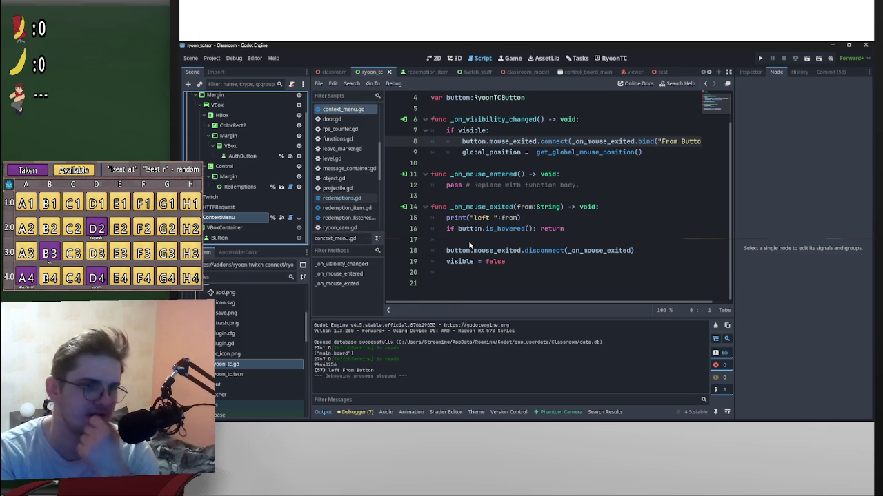
pyautogui.moveTo(553, 159)
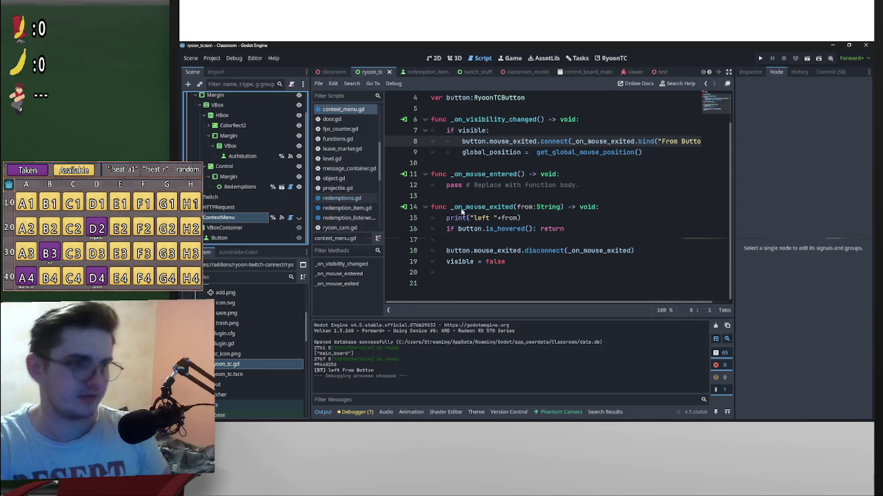
pyautogui.click(252, 228)
pyautogui.click(246, 218)
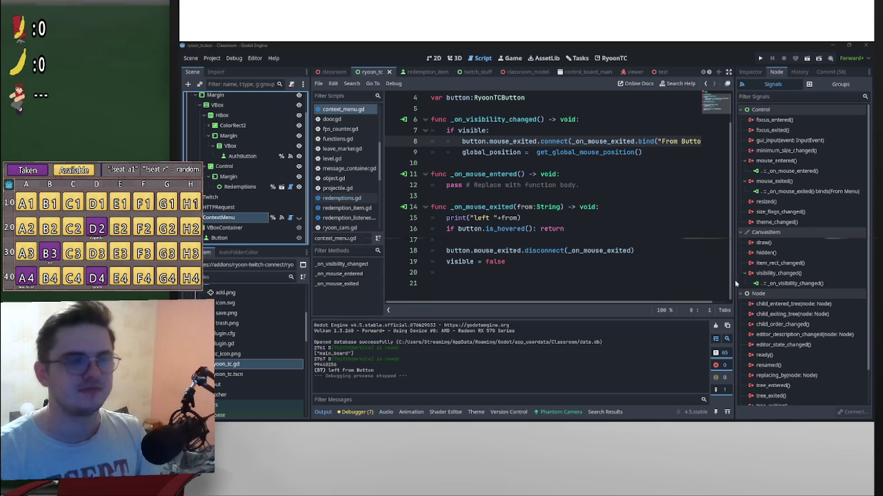
pyautogui.moveTo(497, 418)
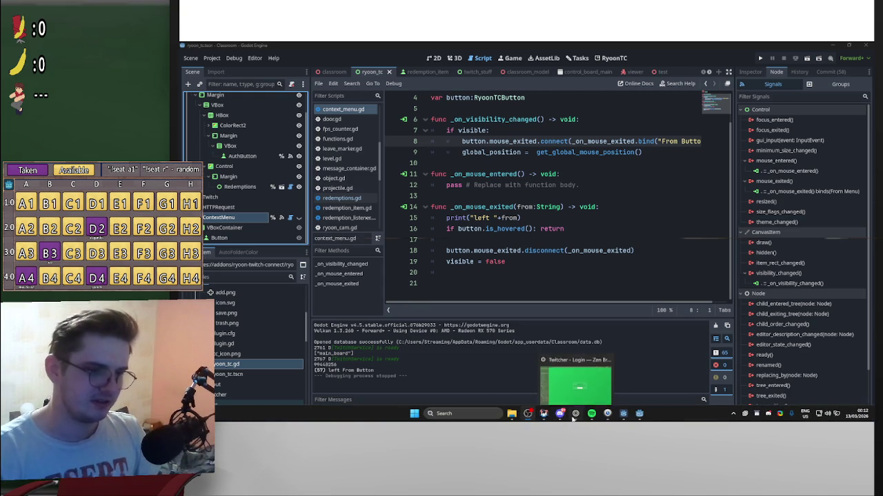
pyautogui.click(575, 415)
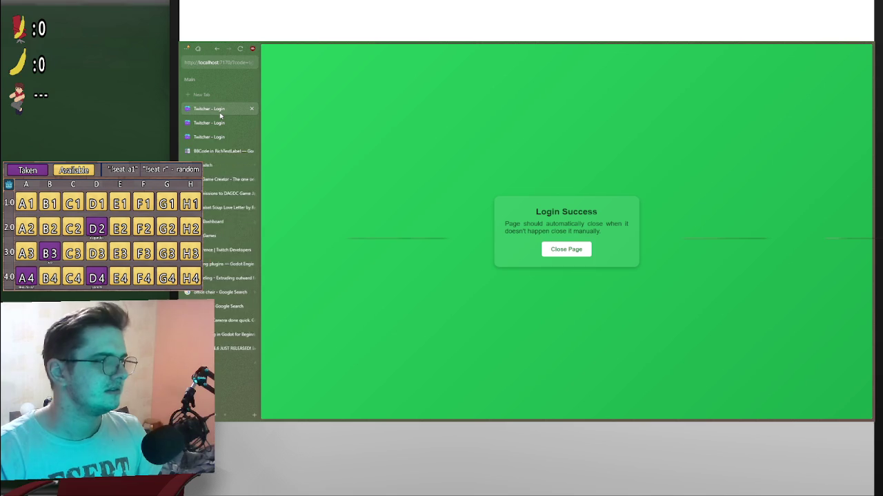
pyautogui.moveTo(512, 44)
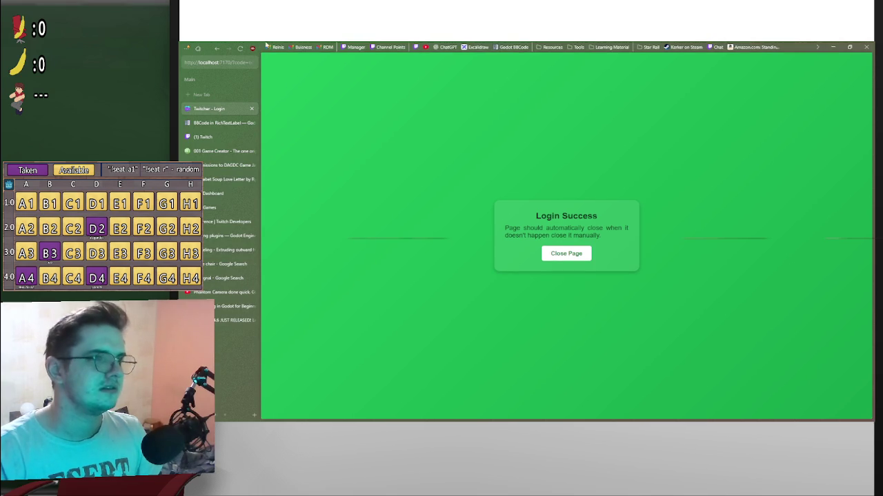
pyautogui.click(388, 46)
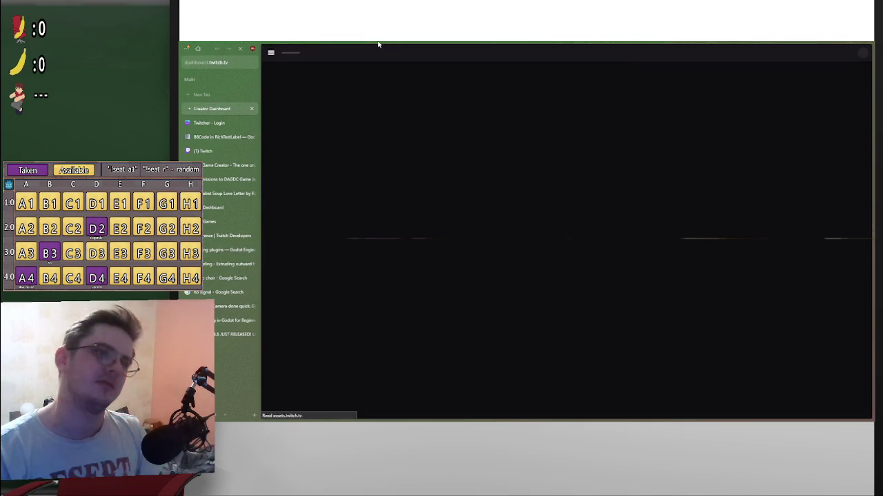
pyautogui.hotkey('alt', 'Tab')
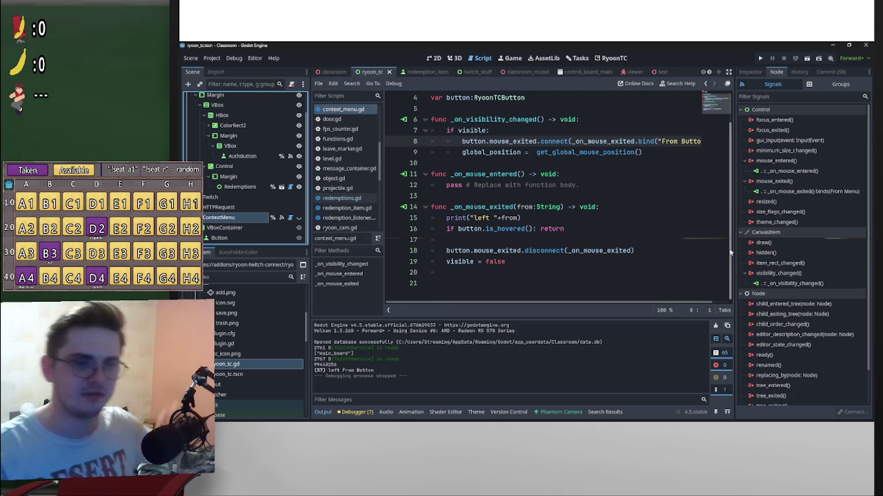
# Step: Add a space before the + in line 15's "left " print and save
pyautogui.scroll(1, 722, 208)
pyautogui.scroll(-1, 727, 255)
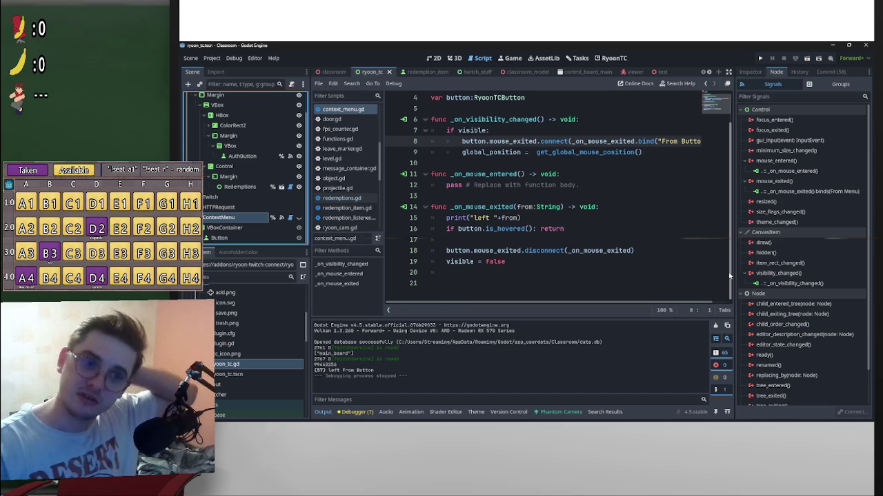
pyautogui.scroll(3, 731, 255)
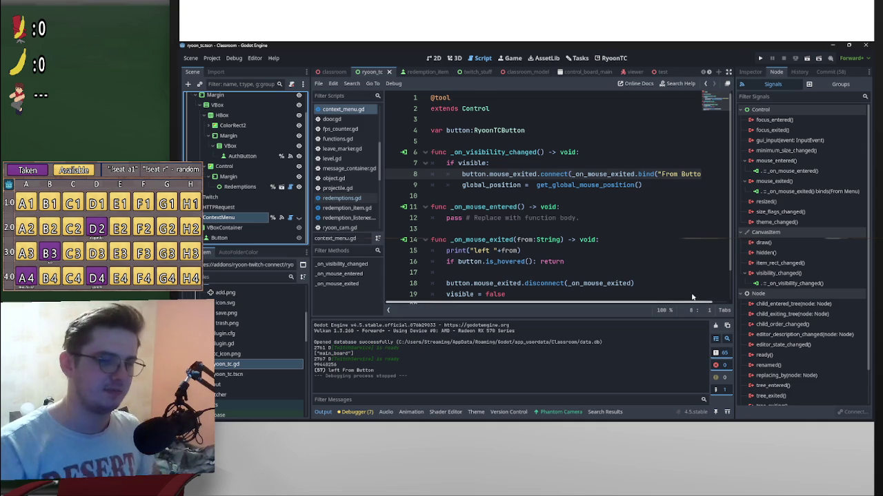
pyautogui.click(693, 295)
pyautogui.scroll(-1, 651, 283)
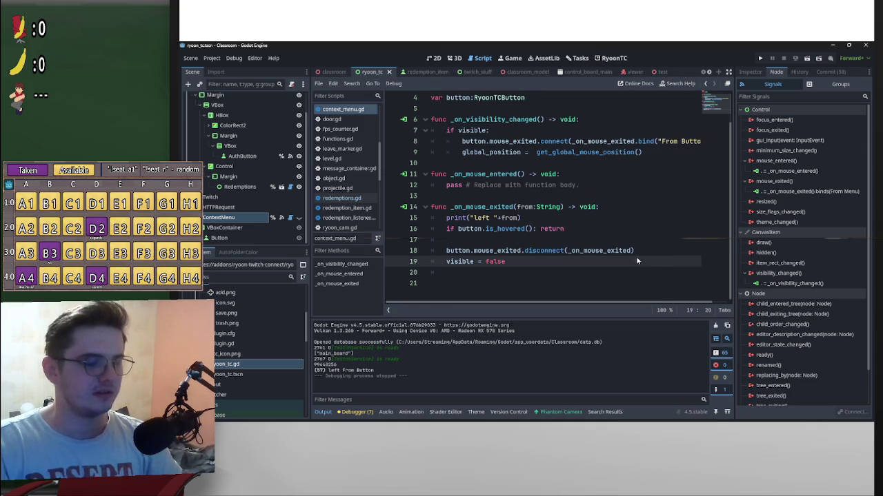
pyautogui.click(502, 218)
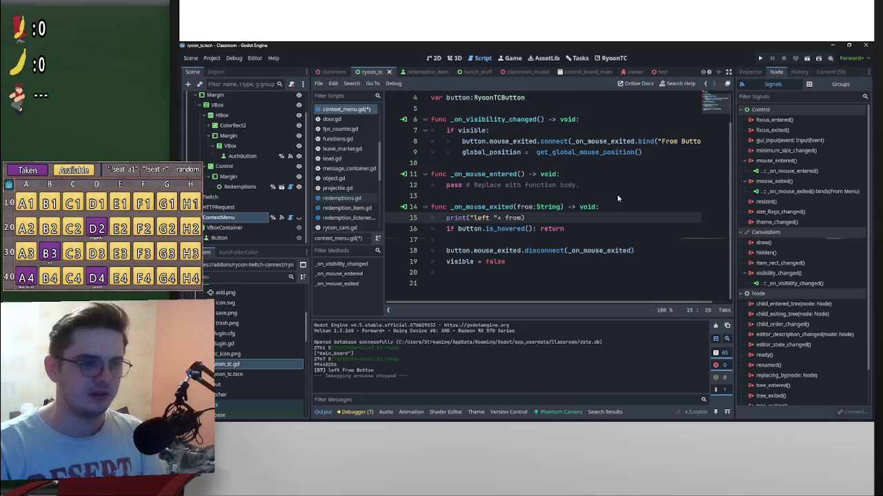
pyautogui.click(497, 218)
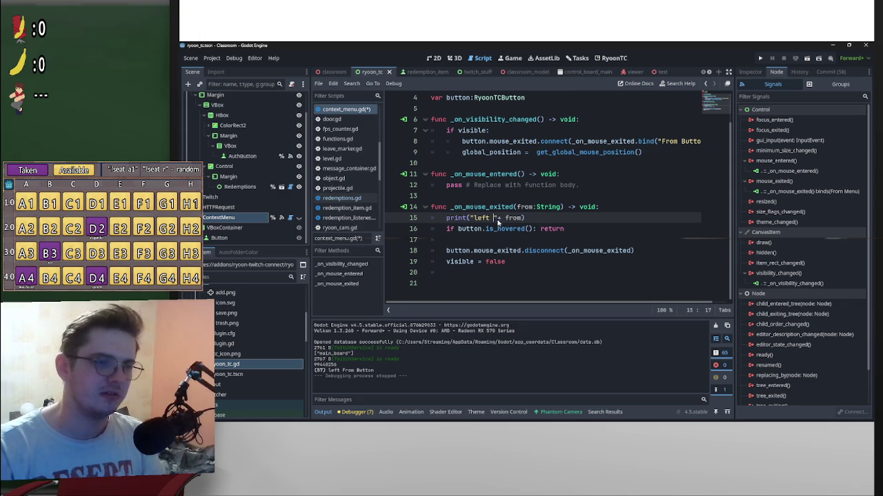
pyautogui.click(580, 186)
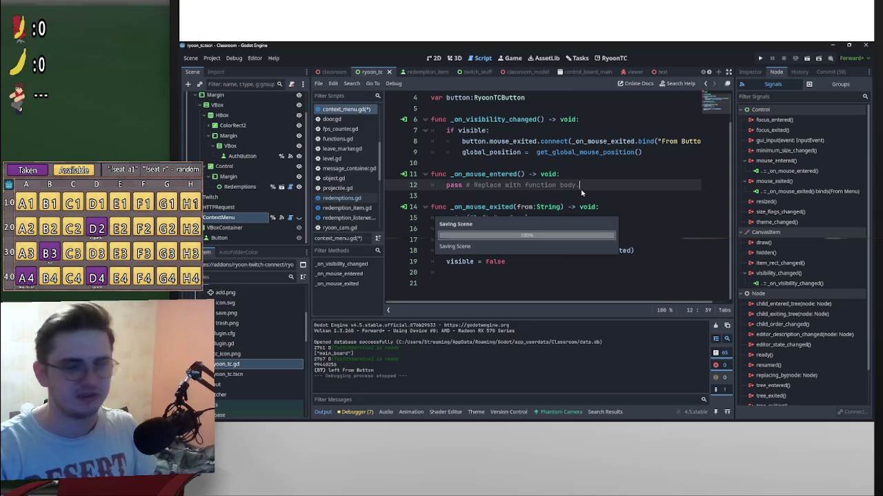
pyautogui.hotkey('ctrl', 's')
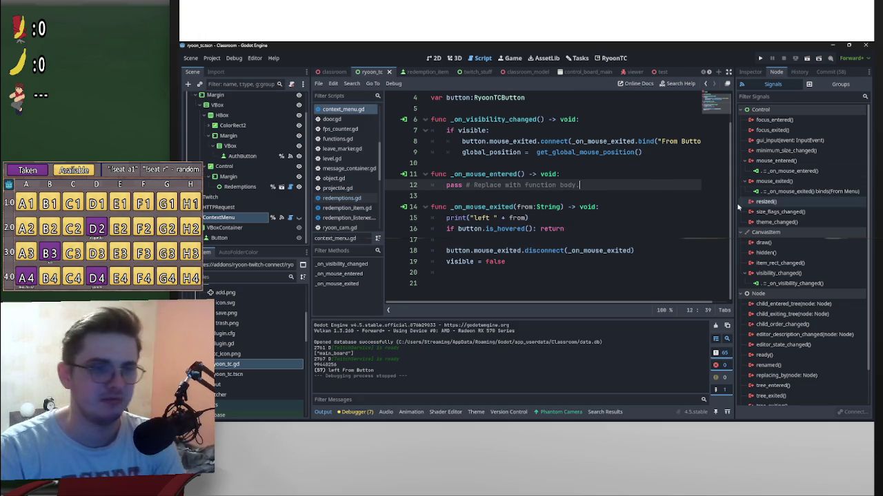
# Step: Insert a new print("Hello line above pass in _on_mouse_entered
pyautogui.scroll(1, 732, 186)
pyautogui.scroll(-1, 735, 191)
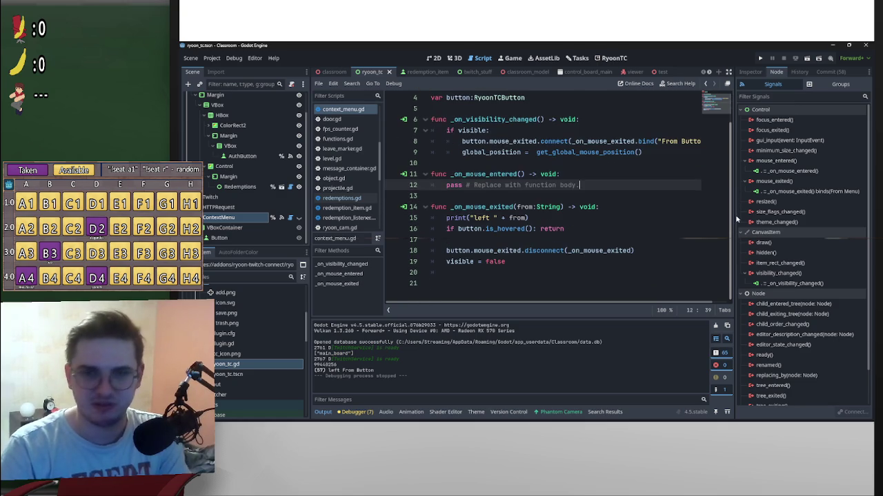
pyautogui.scroll(1, 735, 207)
pyautogui.scroll(-1, 733, 242)
pyautogui.scroll(1, 733, 189)
pyautogui.scroll(-1, 732, 181)
pyautogui.scroll(1, 731, 173)
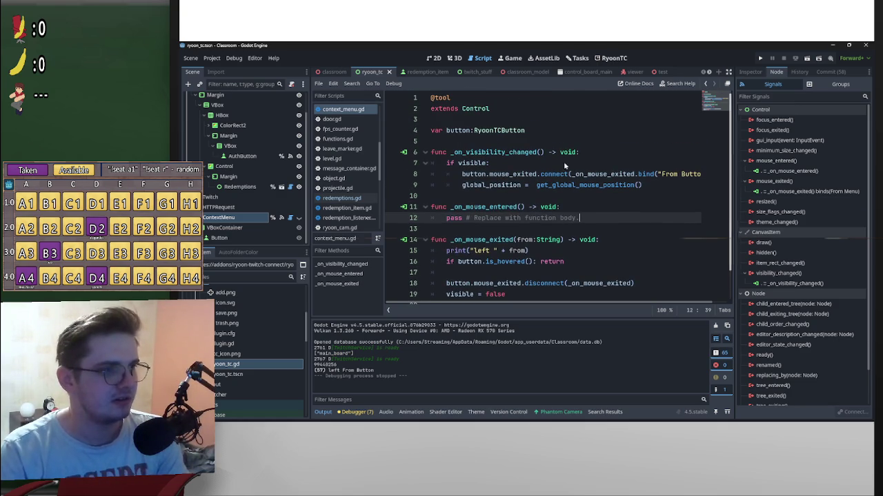
pyautogui.click(447, 174)
pyautogui.scroll(-1, 519, 252)
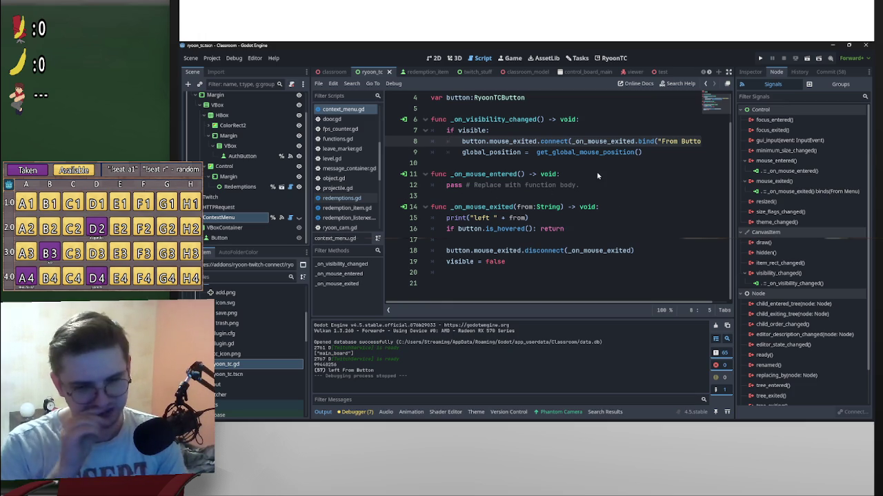
pyautogui.click(446, 184)
pyautogui.press('Return')
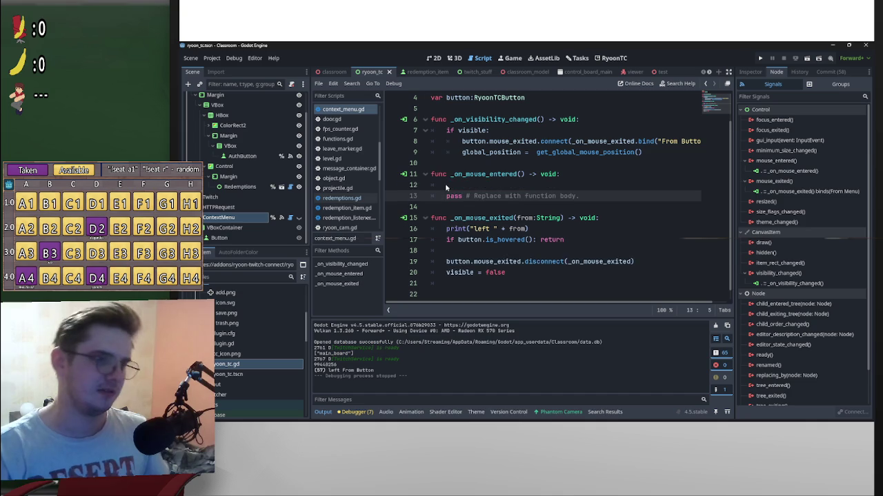
pyautogui.press('Up')
pyautogui.write('print')
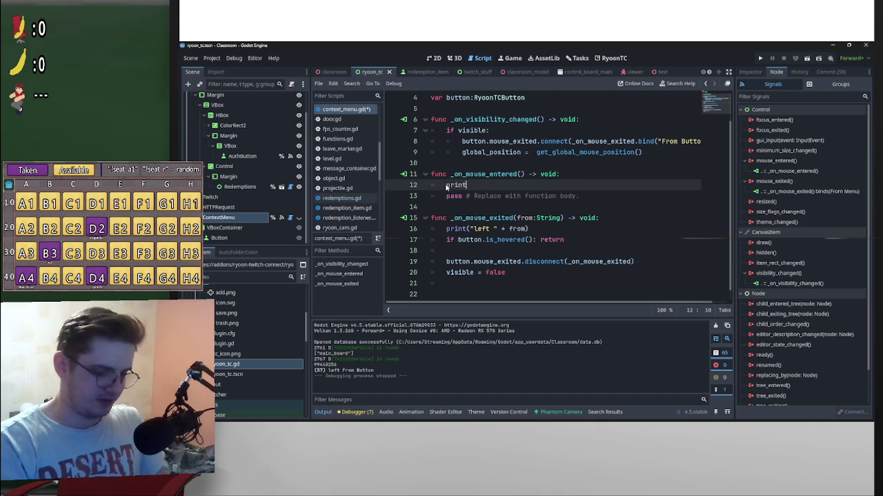
pyautogui.write('("Hello')
pyautogui.hotkey('ctrl', 's')
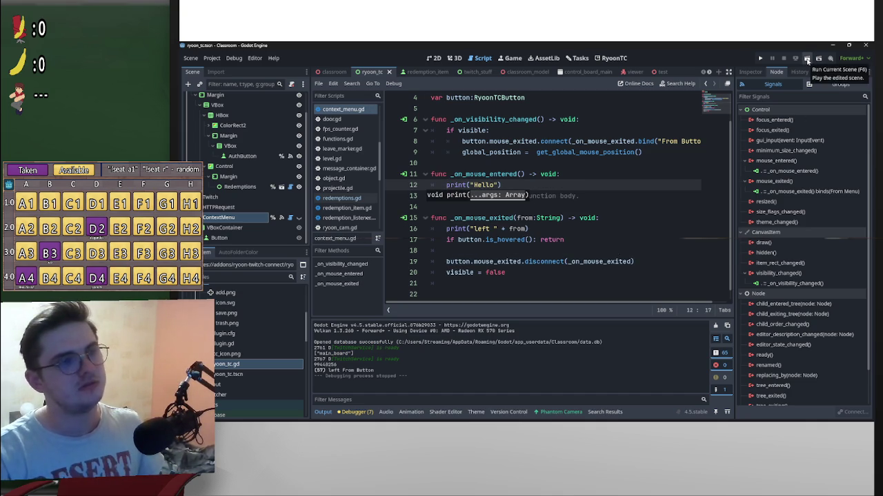
# Step: Finish the line as print("Hello mouse entered"), fixing the typo, and save
pyautogui.write('mouse etn')
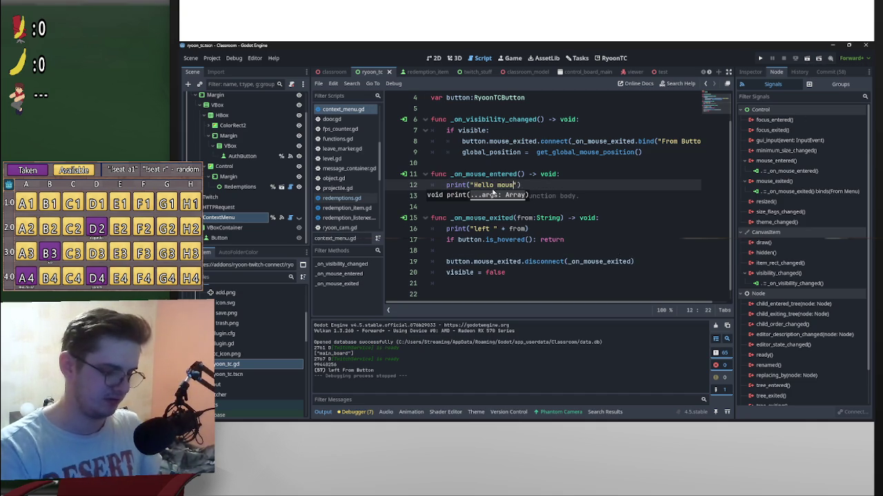
pyautogui.write('ered')
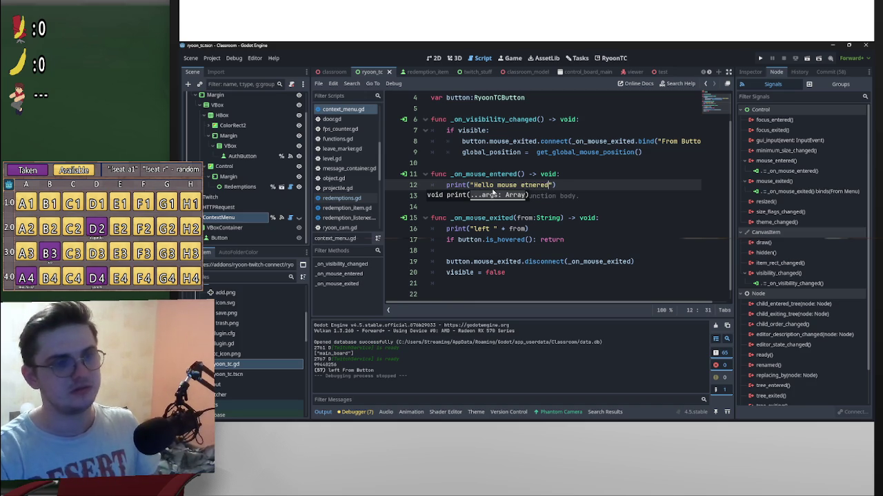
pyautogui.click(533, 185)
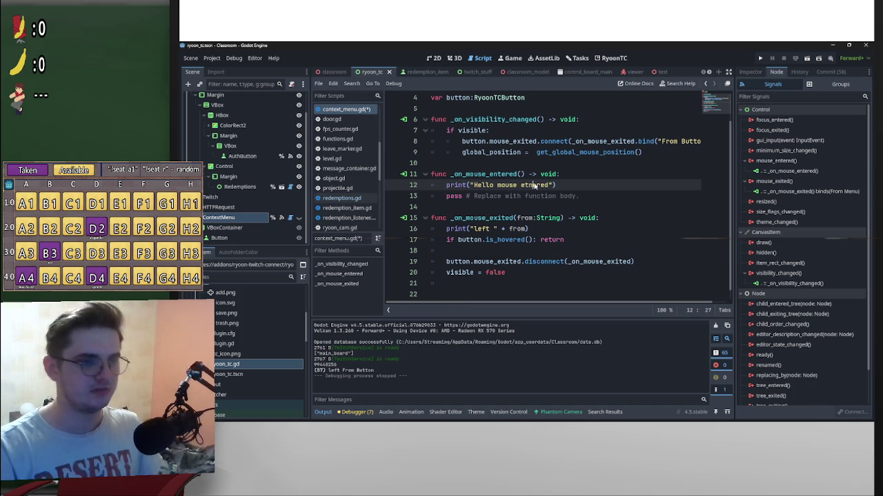
pyautogui.hotkey('ctrl', 's')
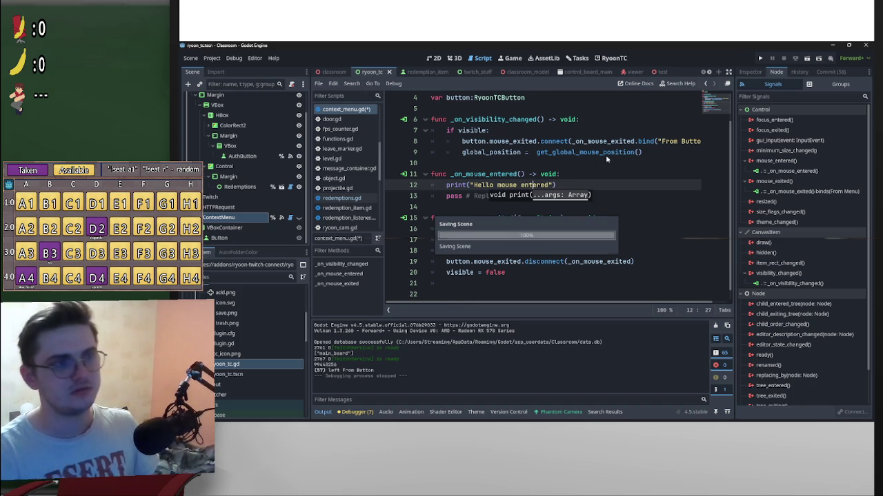
pyautogui.click(626, 145)
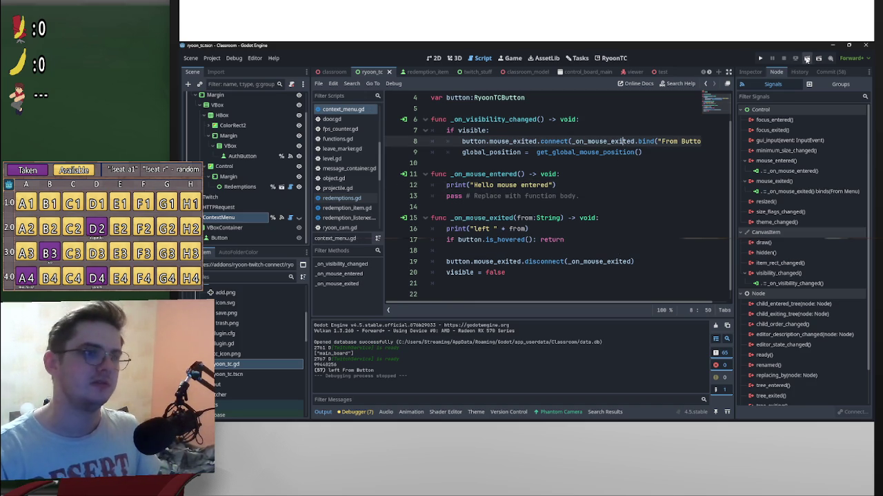
# Step: Toggle the RyoonTC plugin off and on in Project Settings > Plugins, then return to its Redemptions view
pyautogui.click(612, 58)
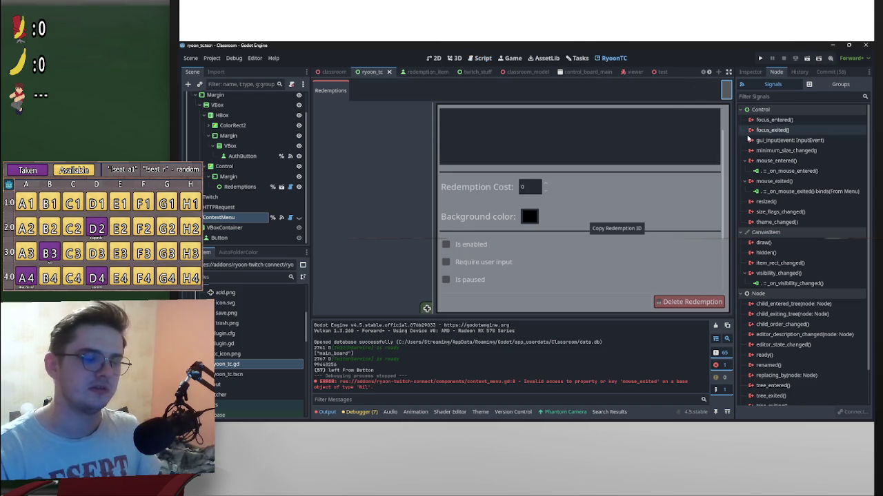
pyautogui.click(211, 57)
pyautogui.click(227, 70)
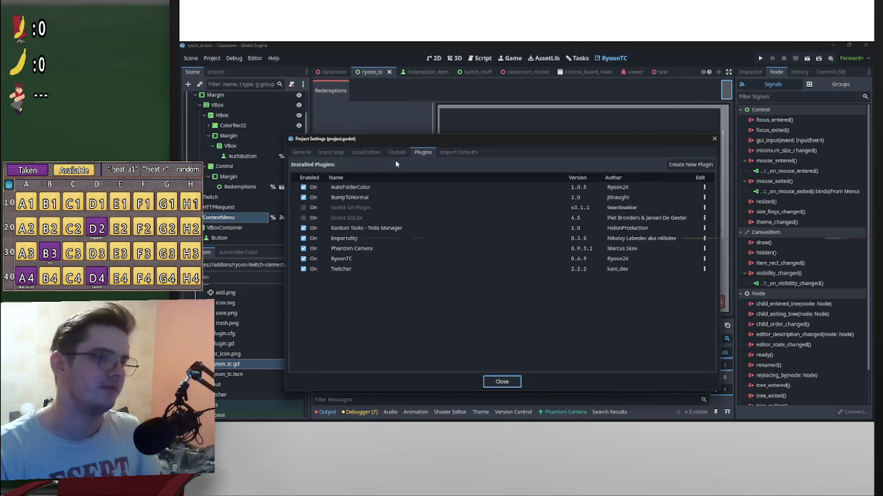
pyautogui.click(309, 259)
pyautogui.click(310, 261)
pyautogui.click(501, 381)
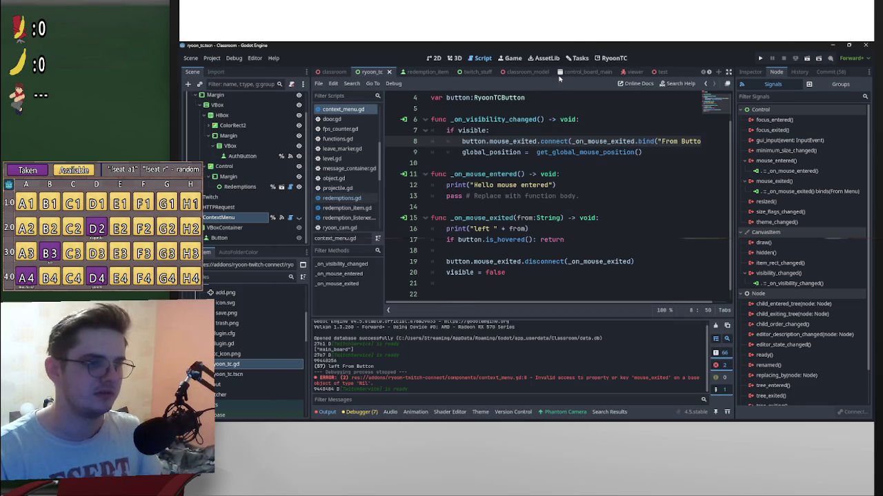
pyautogui.click(613, 58)
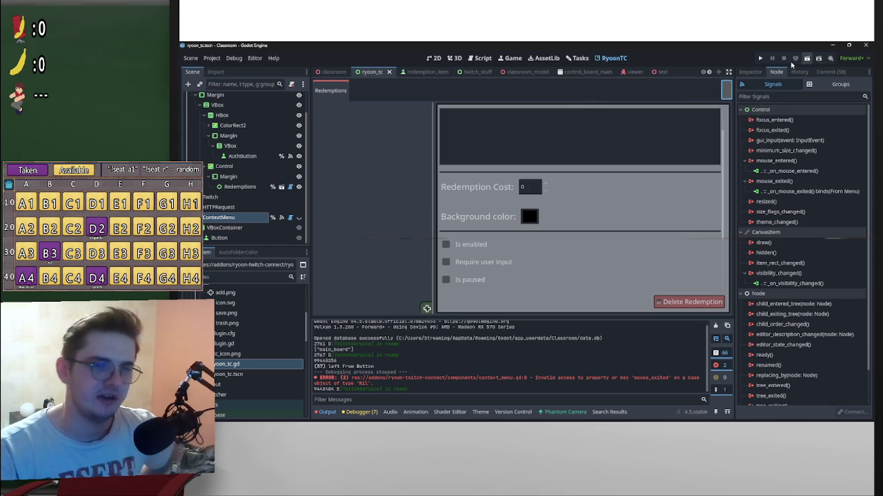
# Step: Run the scene, move the Classroom game window aside, then stop the run from the editor
pyautogui.click(807, 58)
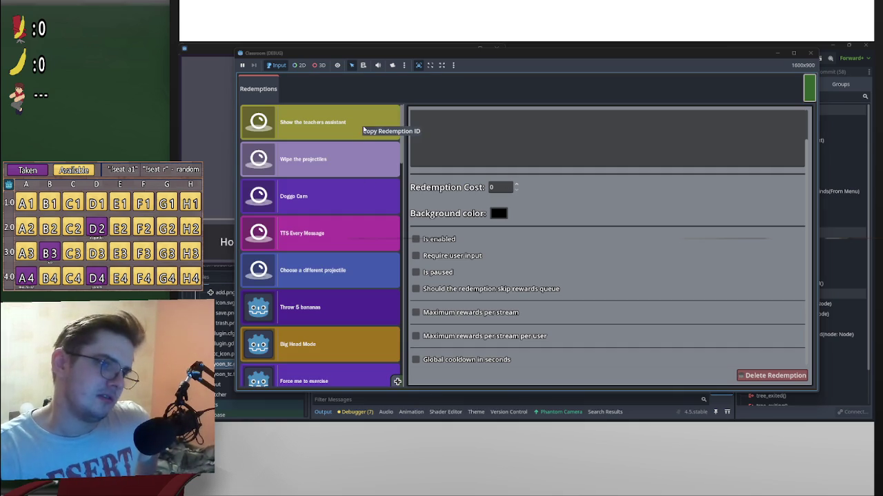
pyautogui.moveTo(476, 54)
pyautogui.mouseDown()
pyautogui.moveTo(650, 92)
pyautogui.moveTo(635, 80)
pyautogui.mouseUp()
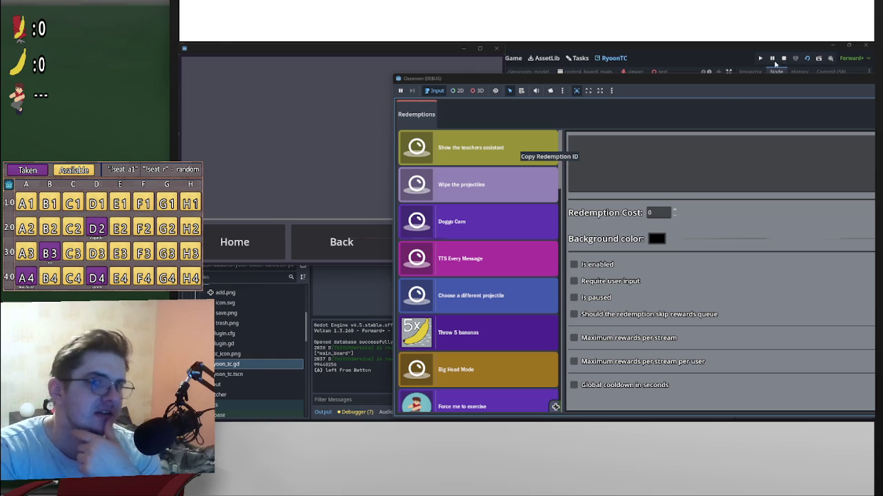
pyautogui.click(784, 59)
pyautogui.click(784, 60)
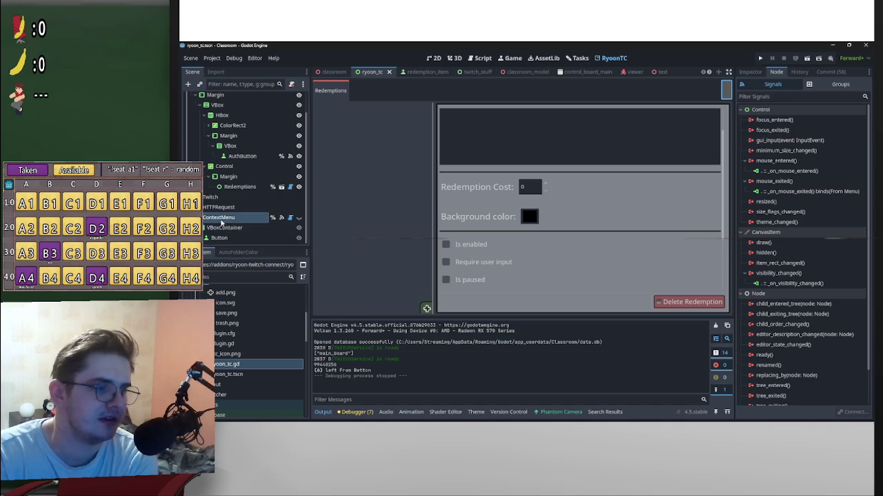
# Step: Bring up the node actions menu for ContextMenu in the Scene dock
pyautogui.rightClick(222, 228)
pyautogui.moveTo(297, 176)
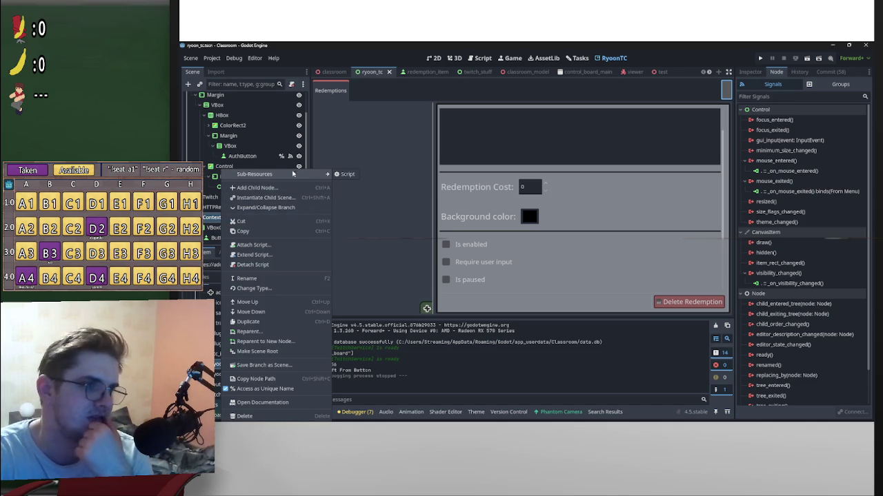
# Step: Add a Control child under ContextMenu and rename it ButtonCatcher
pyautogui.click(278, 188)
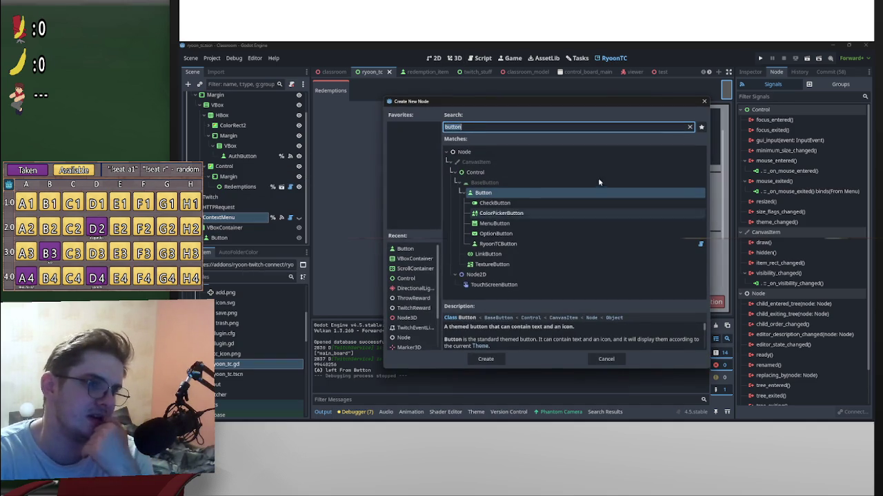
pyautogui.doubleClick(495, 174)
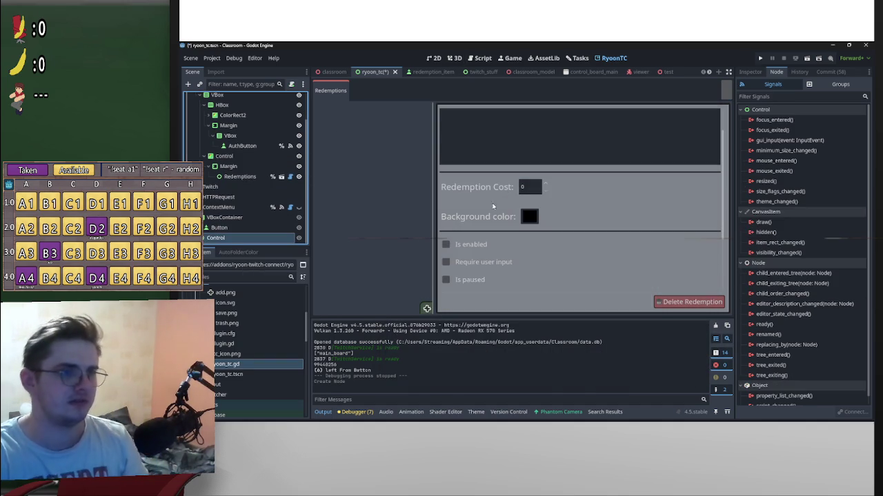
pyautogui.hotkey('ctrl', 'a')
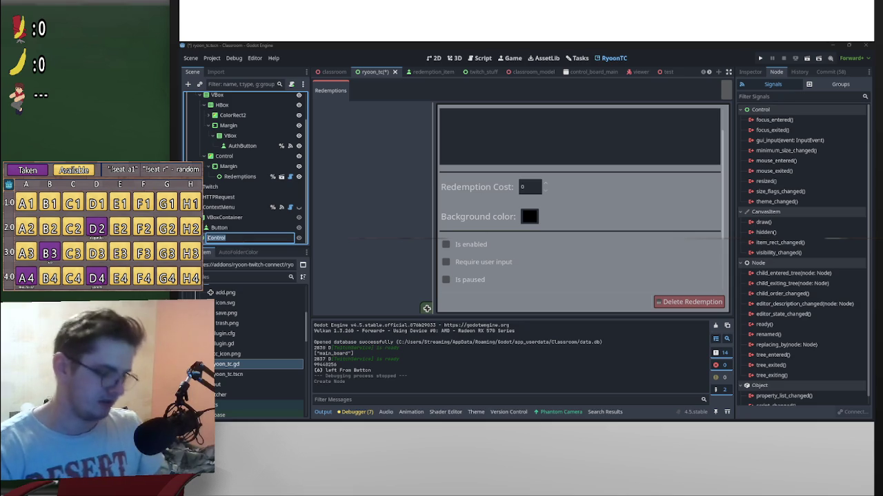
pyautogui.write('ButtonCatche')
pyautogui.press('Return')
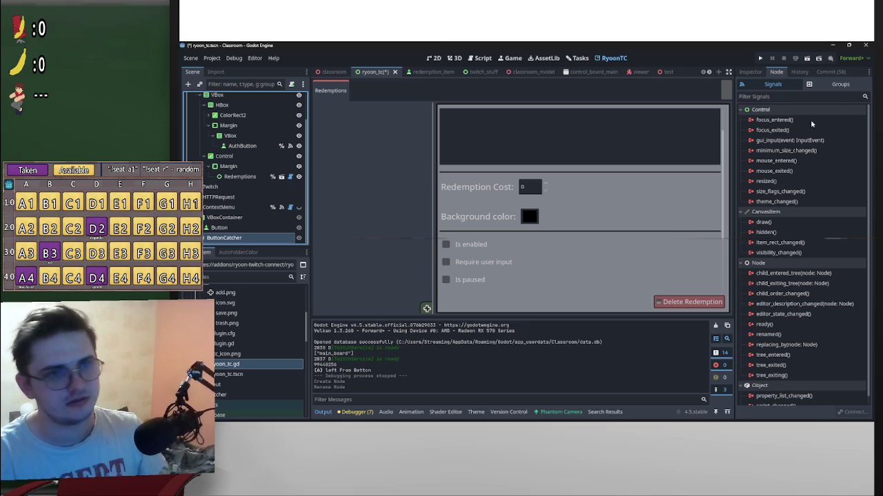
# Step: In the 2D view, apply the Full Rect anchor preset to ButtonCatcher
pyautogui.click(433, 58)
pyautogui.scroll(-3, 452, 136)
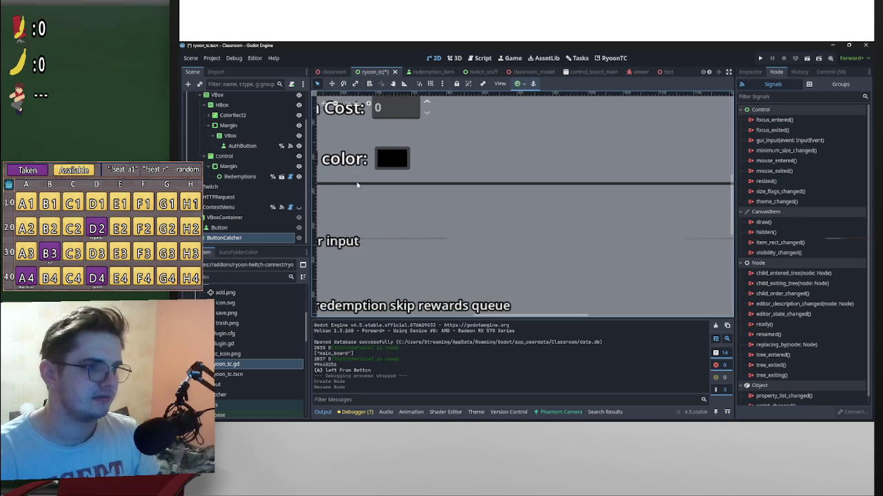
pyautogui.click(510, 193)
pyautogui.scroll(3, 521, 193)
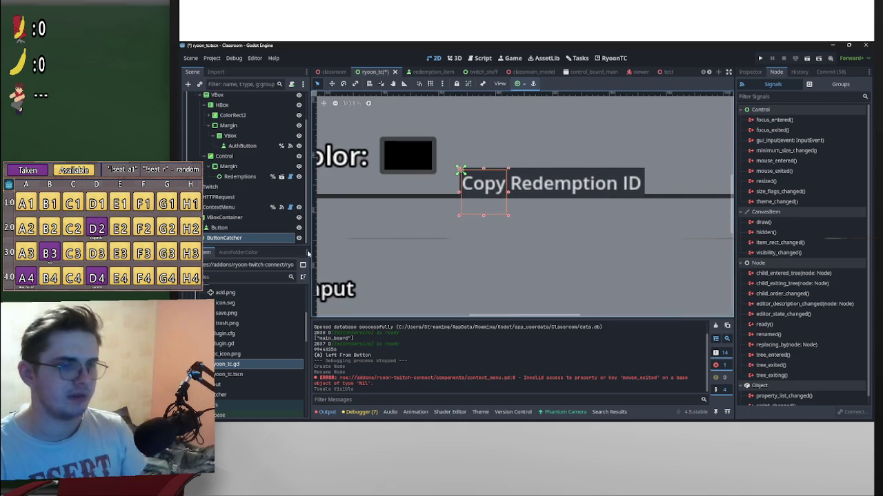
pyautogui.click(517, 84)
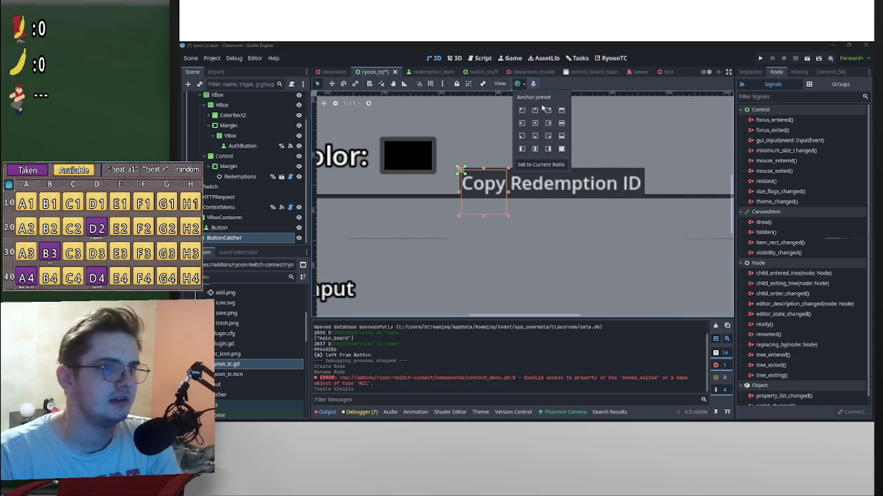
pyautogui.click(562, 149)
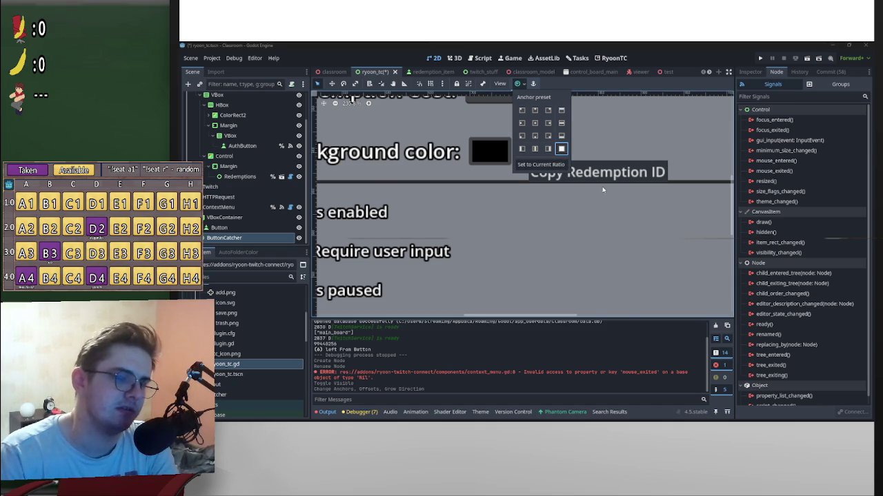
# Step: Apply another anchor layout preset to ButtonCatcher
pyautogui.scroll(-3, 602, 186)
pyautogui.scroll(3, 602, 186)
pyautogui.scroll(-3, 644, 170)
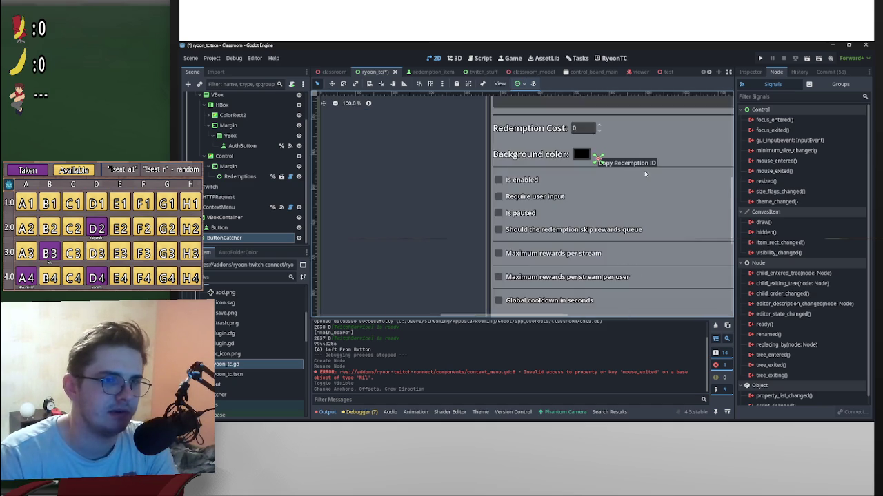
pyautogui.scroll(-3, 643, 170)
pyautogui.scroll(4, 490, 241)
pyautogui.scroll(-4, 574, 179)
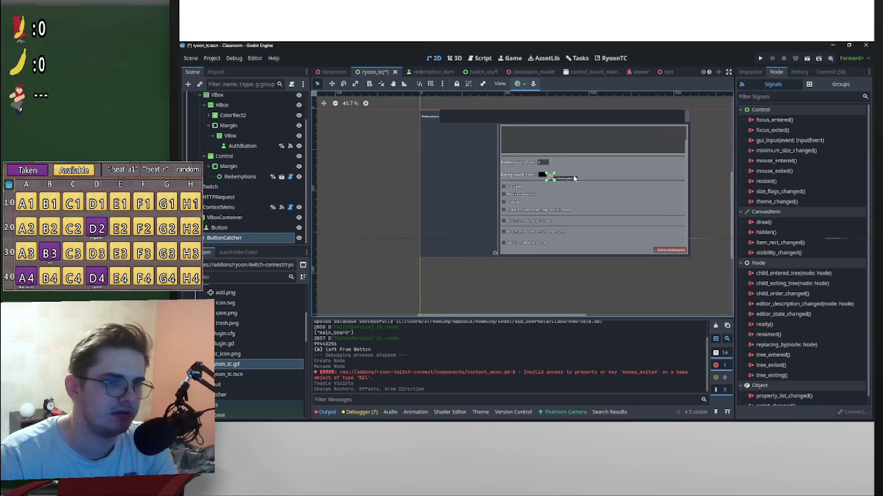
pyautogui.scroll(6, 561, 183)
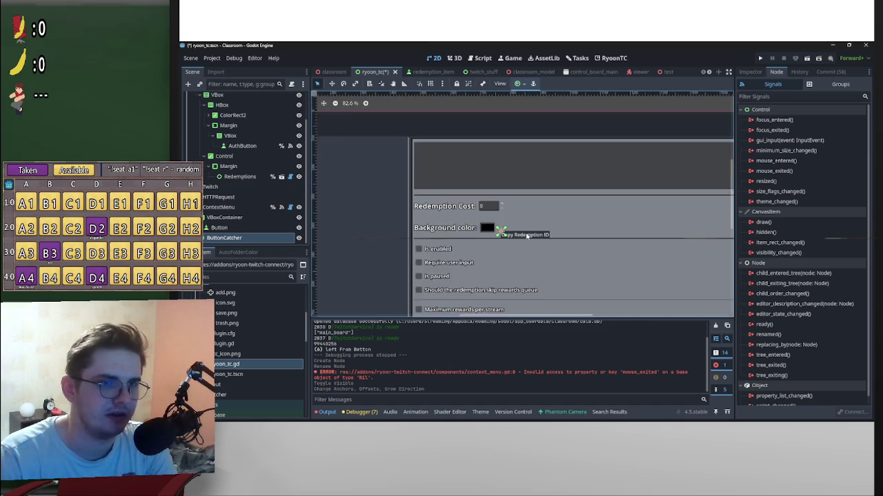
pyautogui.scroll(2, 475, 230)
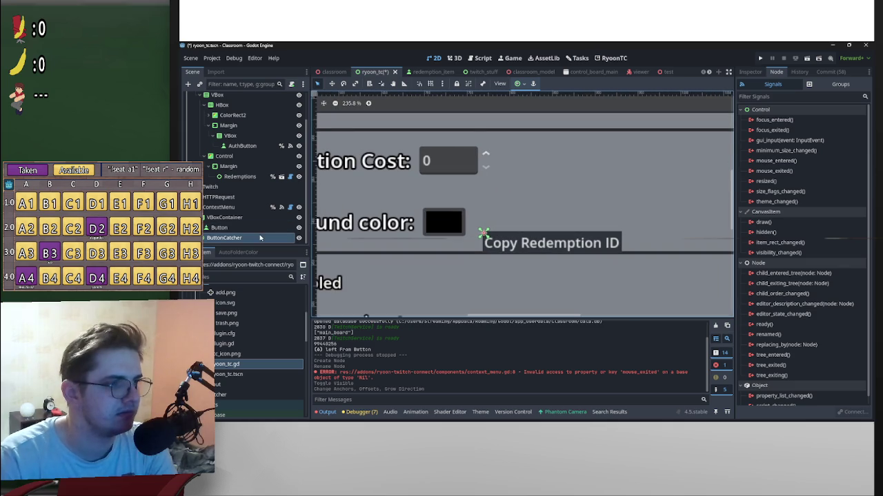
pyautogui.click(523, 84)
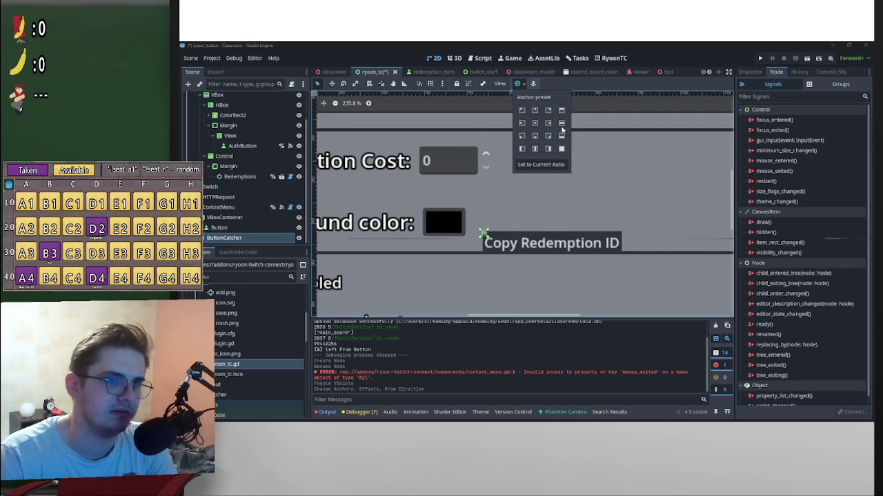
pyautogui.click(535, 148)
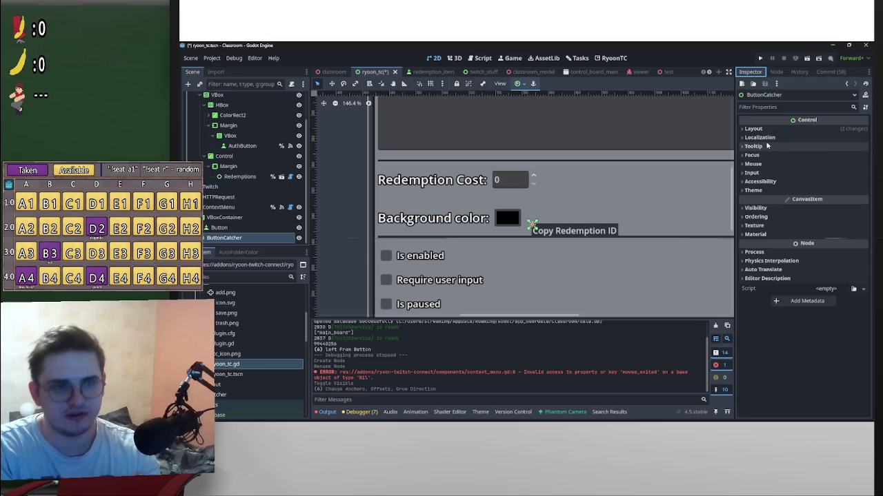
# Step: Set ButtonCatcher's Mouse Filter to Pass (Propagate Up) and run the project
pyautogui.click(762, 165)
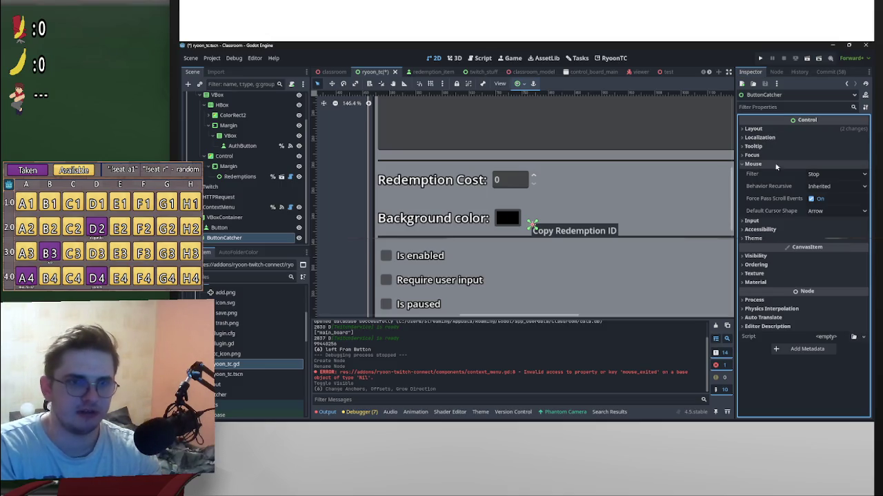
pyautogui.click(833, 175)
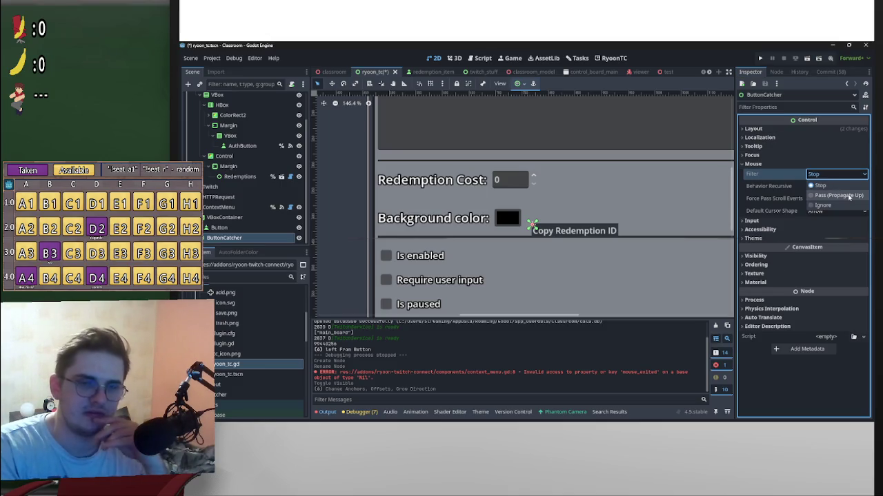
pyautogui.click(810, 190)
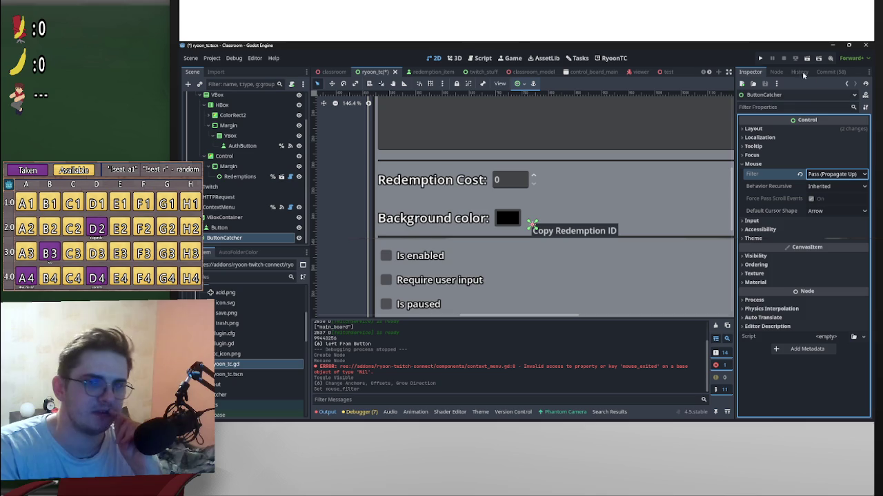
pyautogui.click(782, 181)
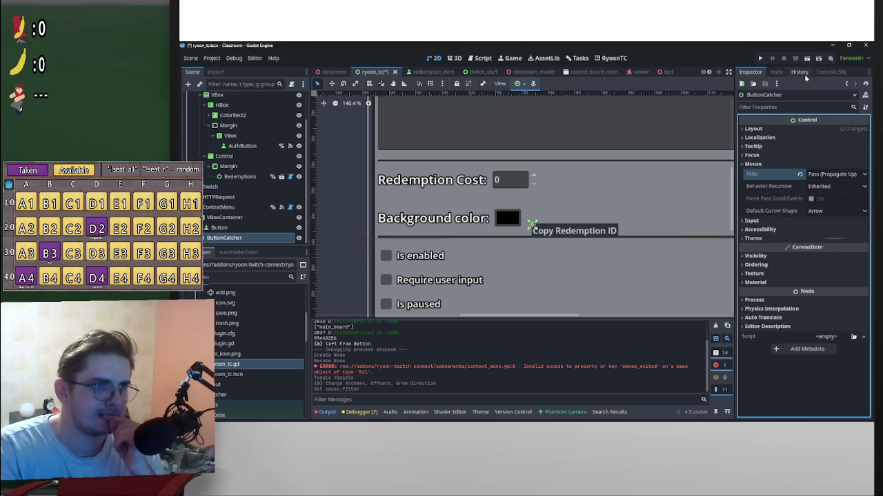
pyautogui.click(807, 58)
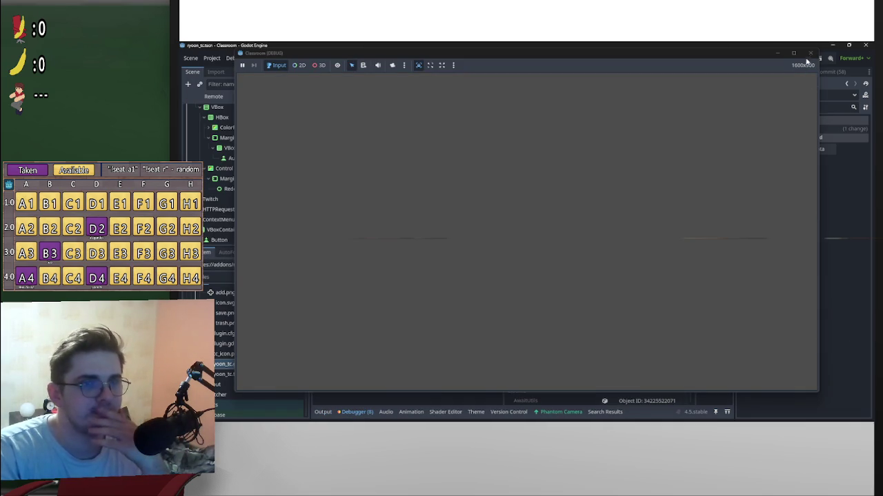
# Step: Close the game, rerun it to test the redemptions list and context menu, then close it
pyautogui.click(810, 53)
pyautogui.click(807, 59)
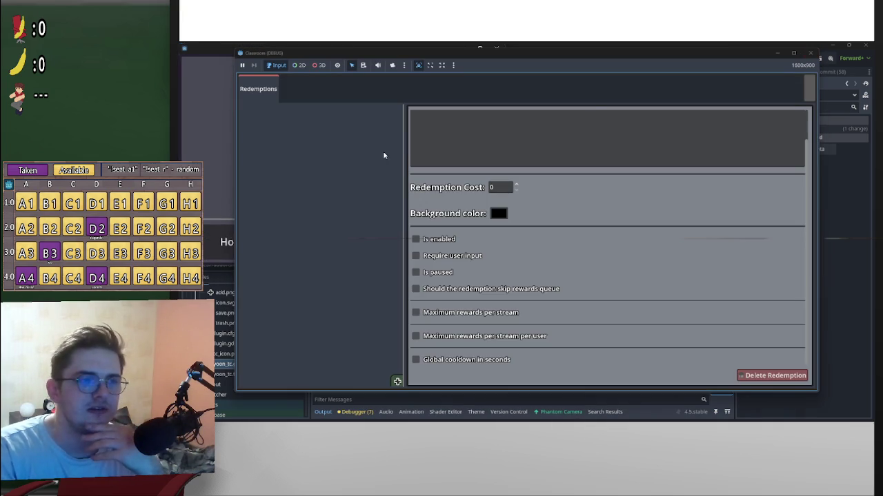
pyautogui.click(810, 88)
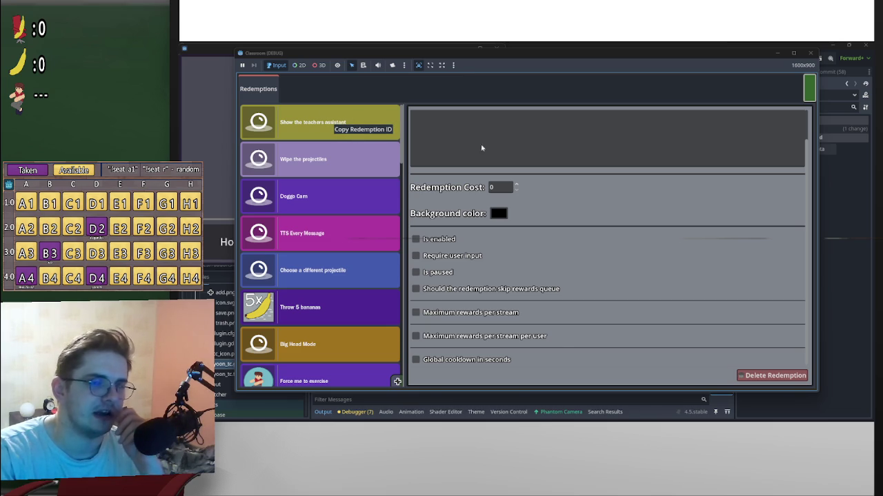
pyautogui.click(810, 53)
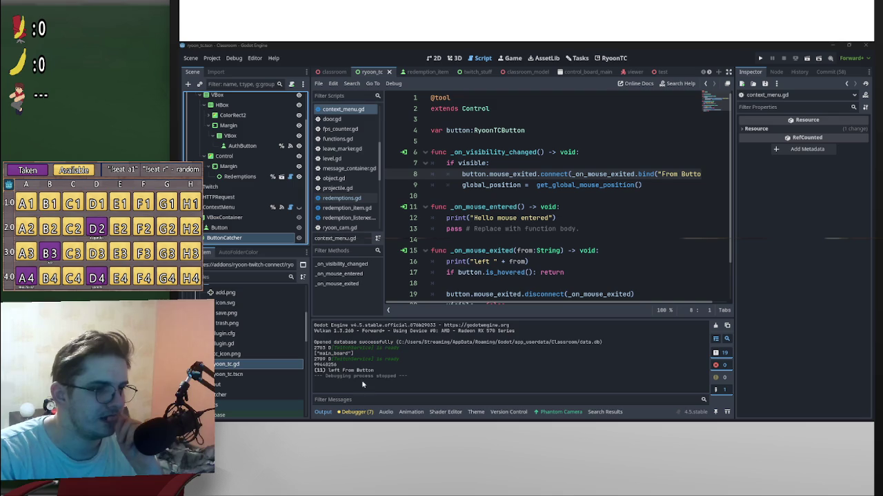
# Step: Remove the ButtonCatcher node from the scene
pyautogui.click(246, 238)
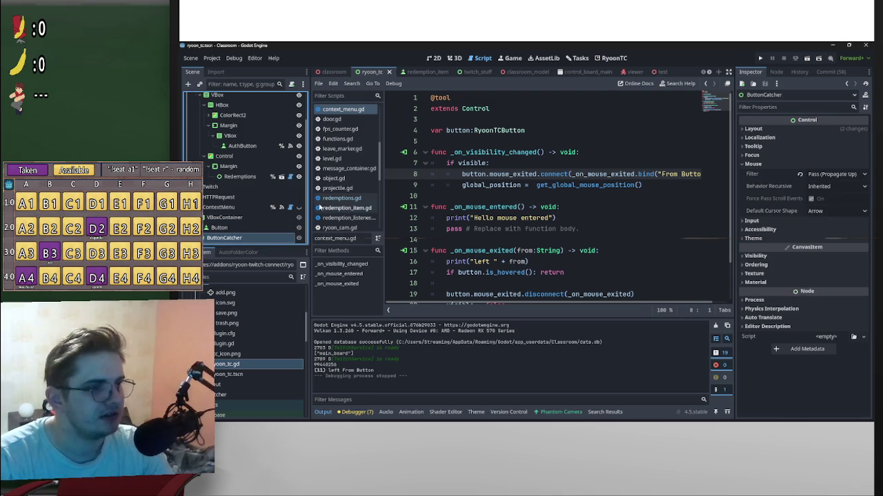
pyautogui.press('Delete')
pyautogui.press('Return')
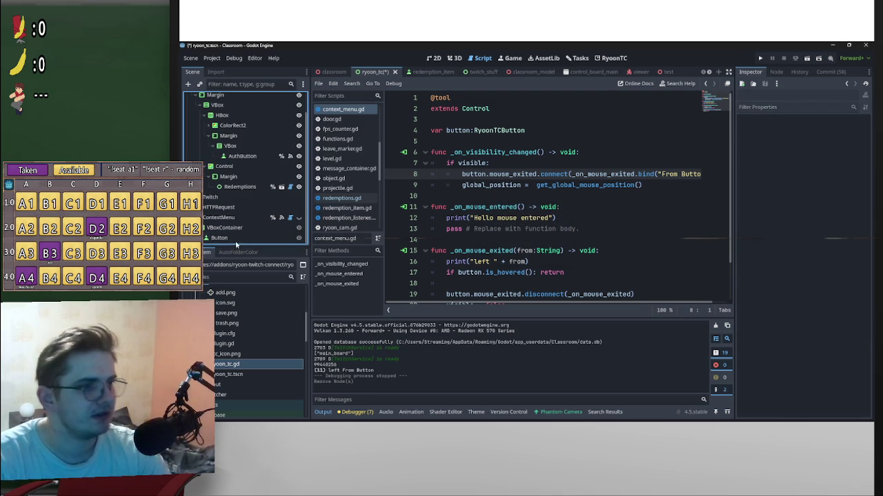
# Step: Select the Button, place the cursor before print on line 12, then show HTTPRequest's signals in the Node dock
pyautogui.click(237, 238)
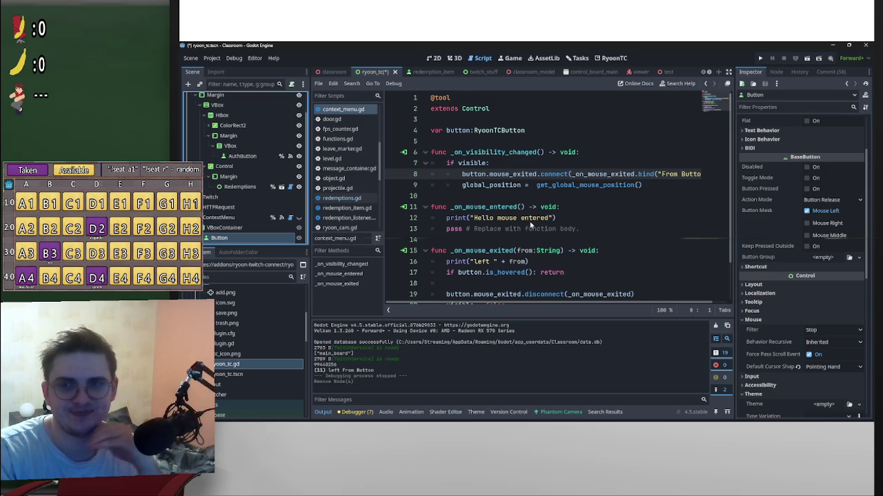
pyautogui.scroll(-1, 542, 202)
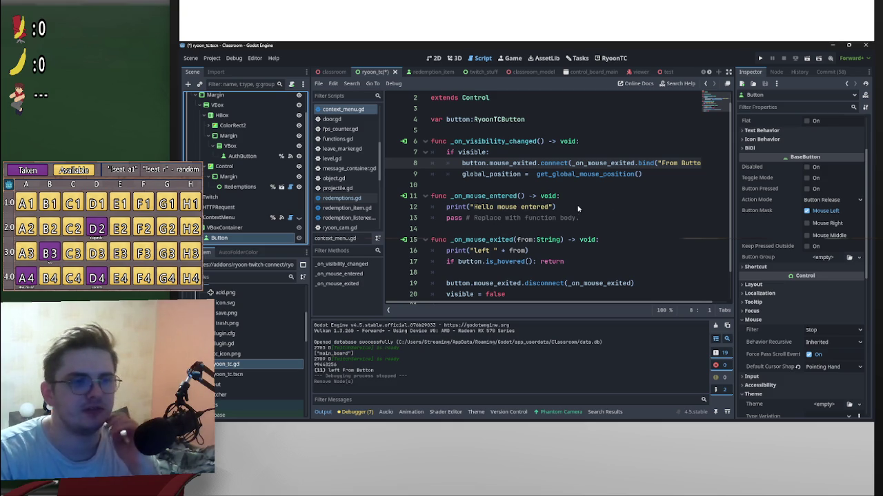
pyautogui.moveTo(577, 207); pyautogui.dragTo(437, 210)
pyautogui.click(444, 211)
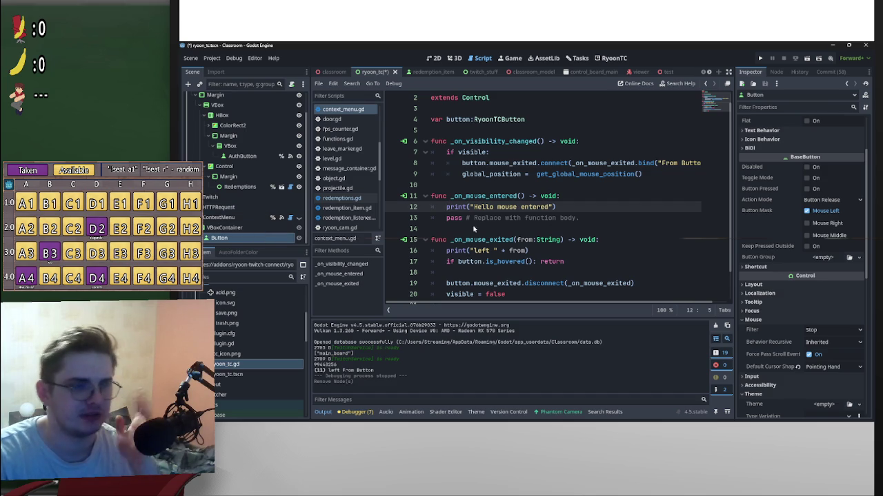
pyautogui.click(777, 72)
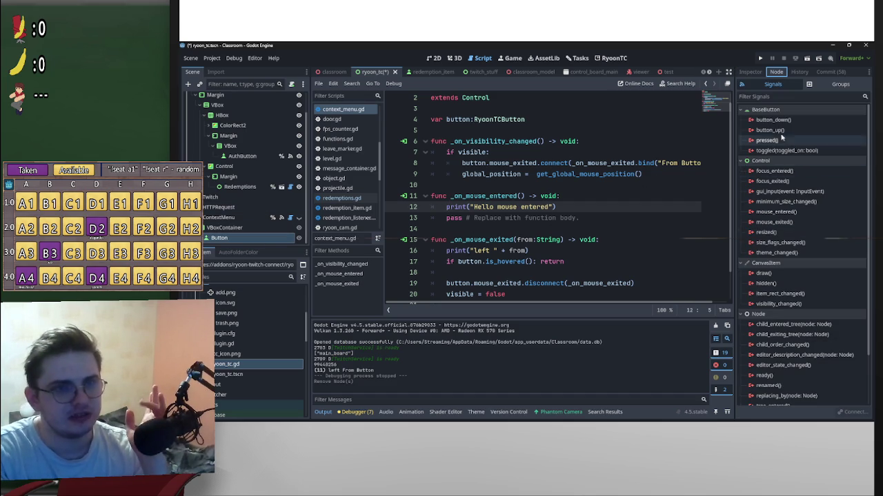
pyautogui.click(256, 208)
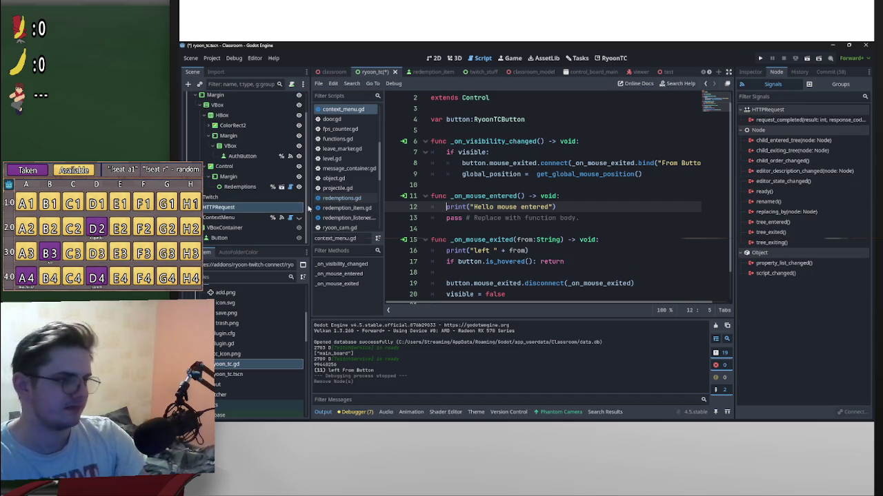
# Step: Undo to restore ButtonCatcher and list its signals in the Node dock
pyautogui.press('BackSpace')
pyautogui.press('BackSpace')
pyautogui.hotkey('ctrl', 'z')
pyautogui.hotkey('ctrl', 'z')
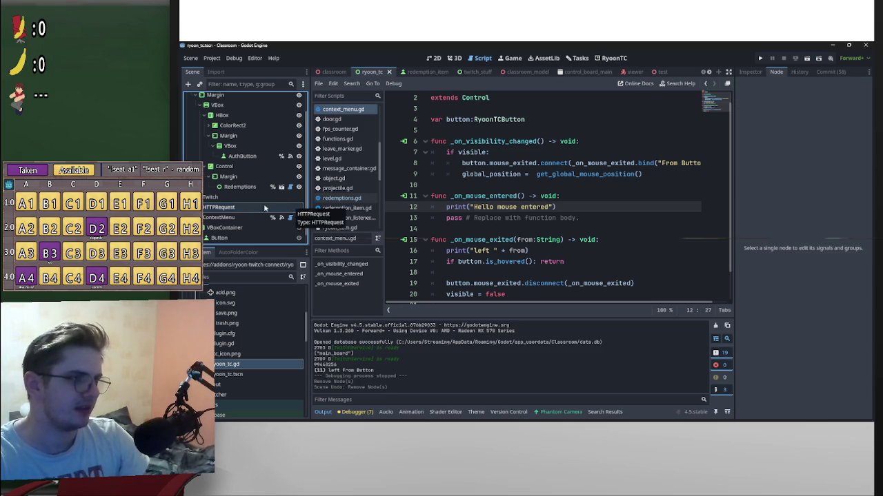
pyautogui.click(253, 237)
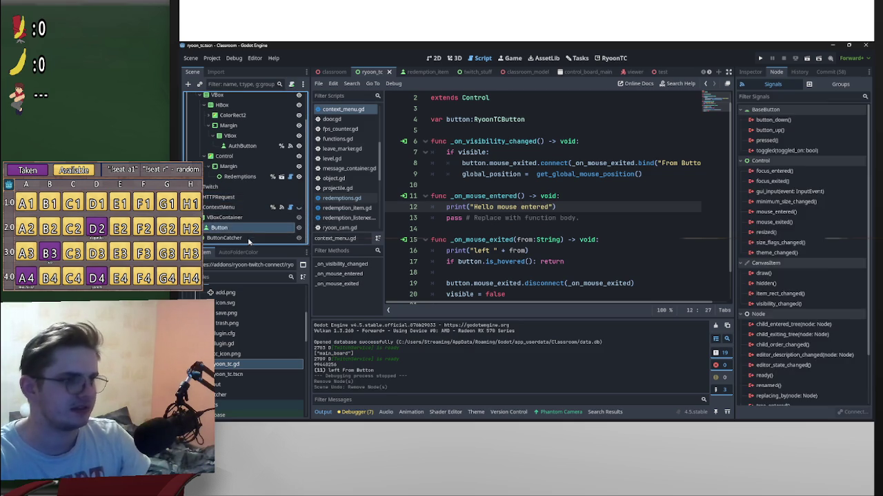
pyautogui.click(753, 73)
pyautogui.click(778, 73)
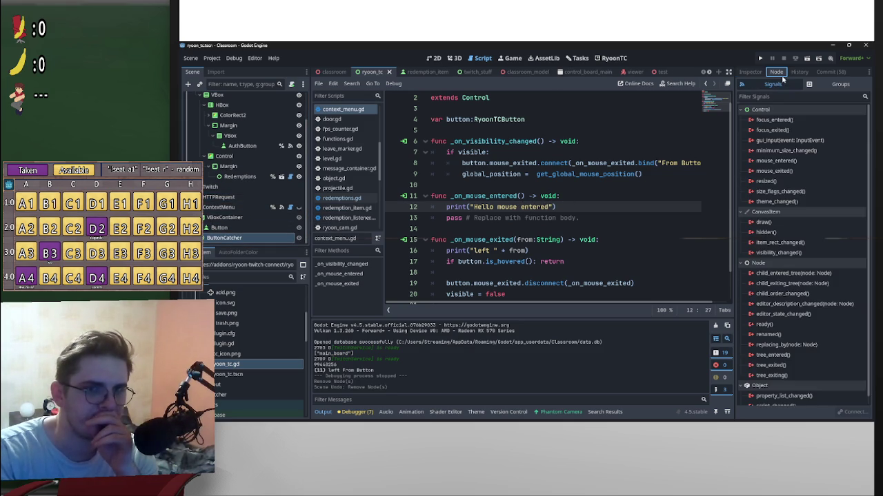
# Step: Connect ButtonCatcher's mouse_entered to ContextMenu's _on_mouse_entered, then run the project
pyautogui.doubleClick(790, 161)
pyautogui.scroll(-5, 505, 241)
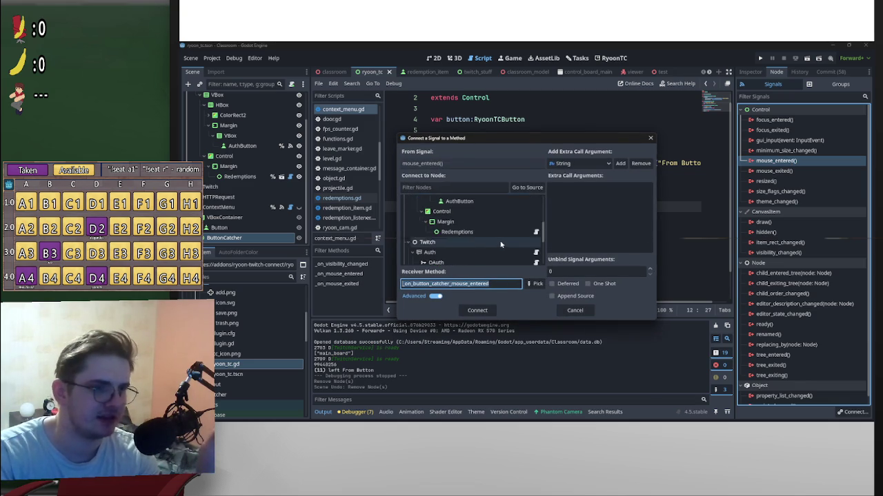
pyautogui.scroll(-2, 483, 237)
pyautogui.click(483, 228)
pyautogui.click(537, 284)
pyautogui.click(493, 168)
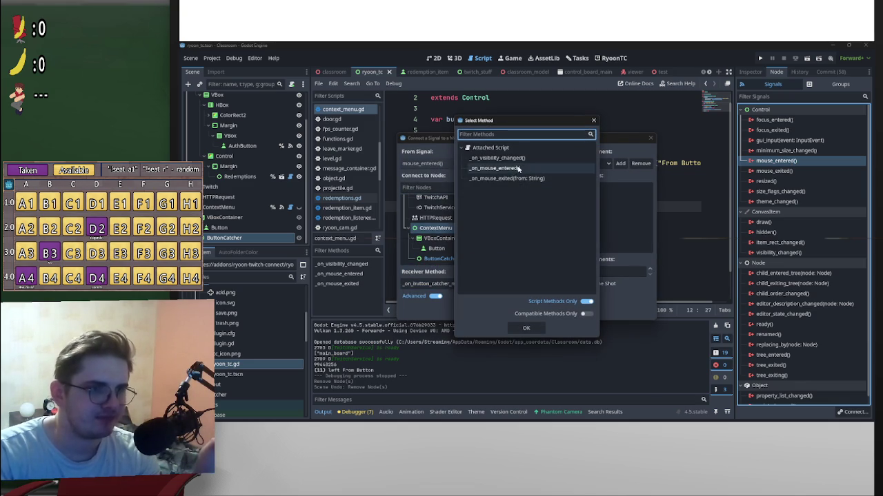
pyautogui.click(526, 326)
pyautogui.click(480, 312)
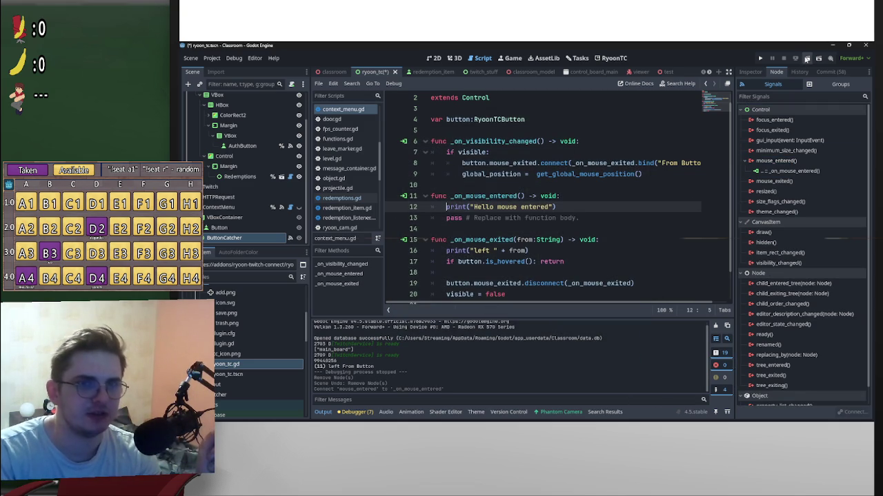
pyautogui.click(807, 59)
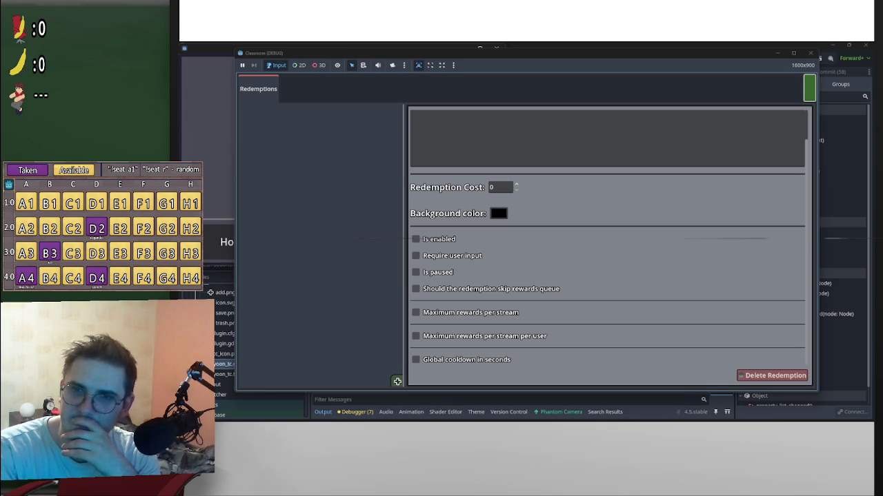
# Step: Shift the Classroom debug window to check the Redemptions list, then stop the run
pyautogui.moveTo(471, 59)
pyautogui.mouseDown()
pyautogui.moveTo(528, 75)
pyautogui.moveTo(667, 67)
pyautogui.mouseUp()
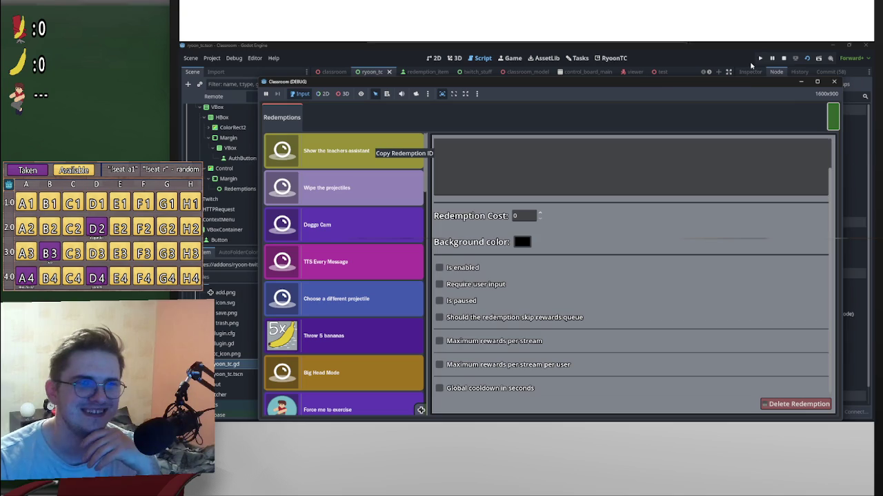
pyautogui.click(784, 59)
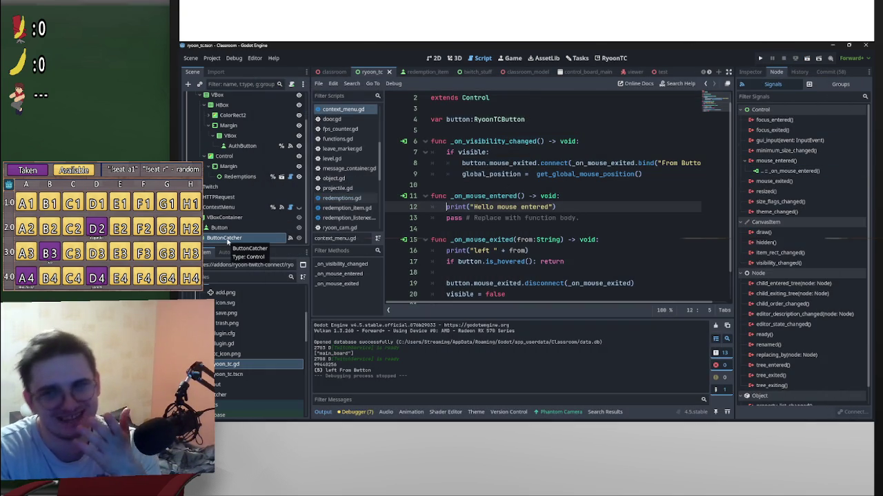
# Step: Delete the ButtonCatcher node via its right-click menu and confirm
pyautogui.click(245, 230)
pyautogui.rightClick(245, 239)
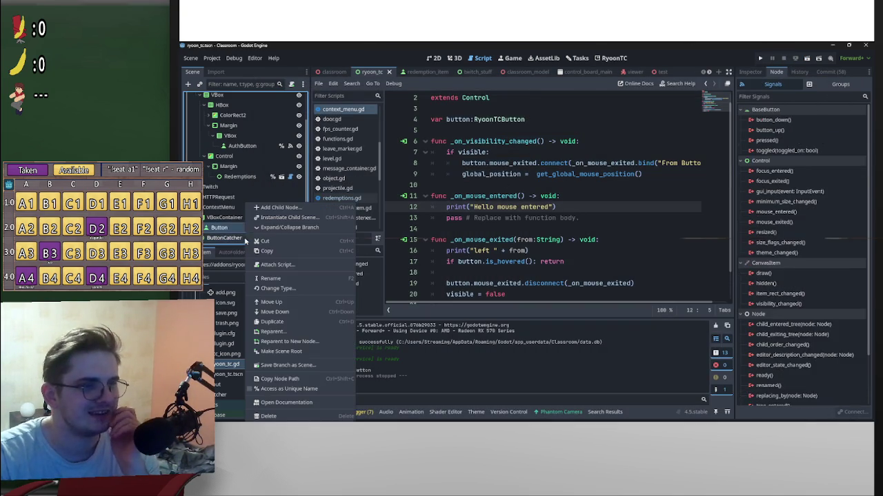
pyautogui.click(290, 409)
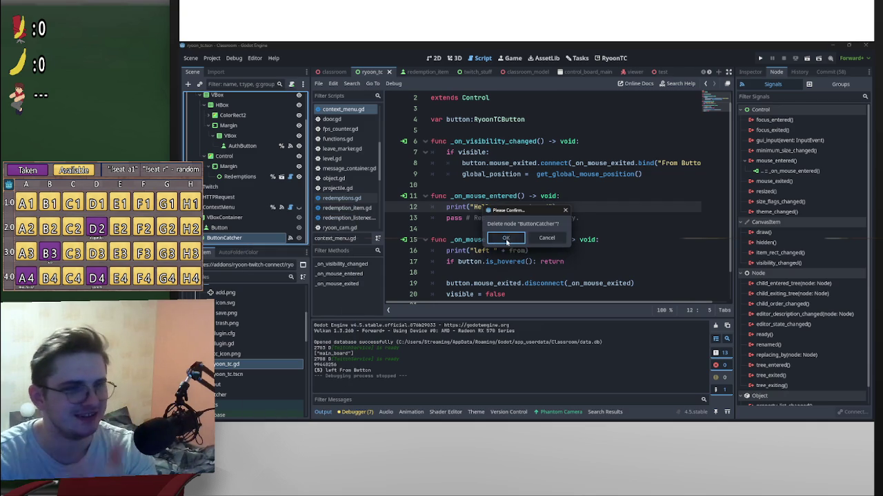
pyautogui.click(506, 238)
pyautogui.rightClick(238, 239)
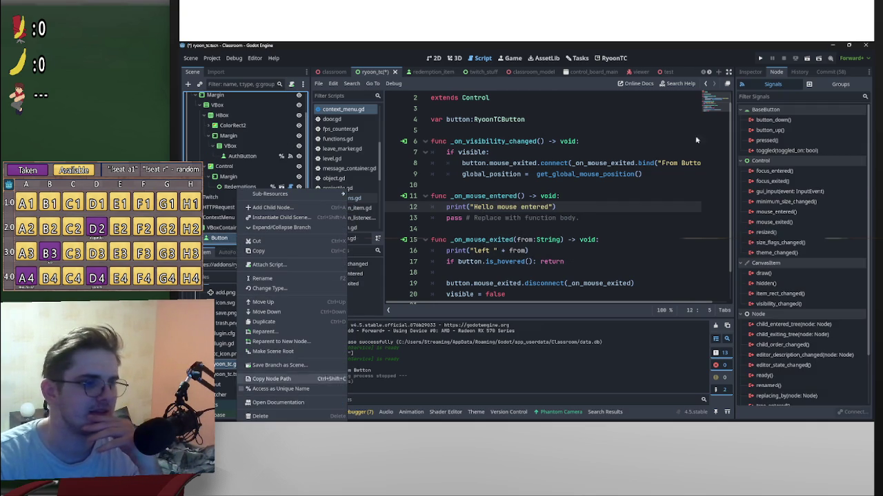
pyautogui.click(793, 132)
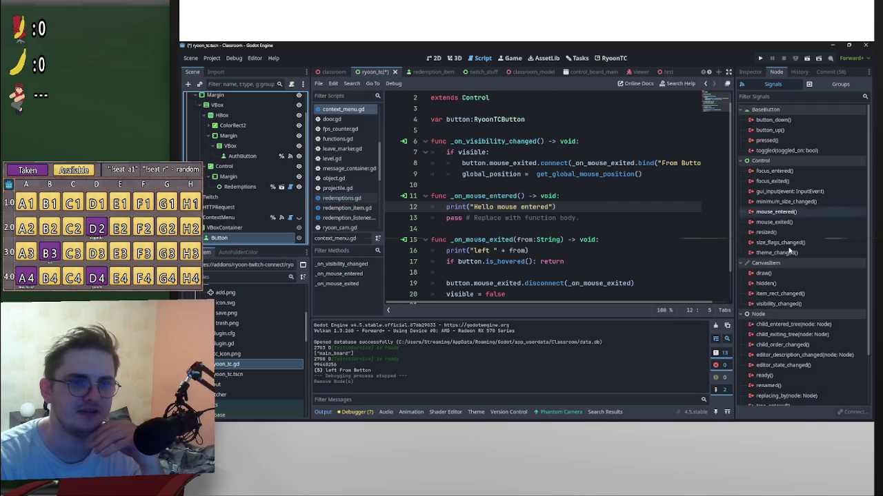
# Step: Connect the Button's mouse_entered signal to ContextMenu's _on_mouse_entered method
pyautogui.doubleClick(781, 213)
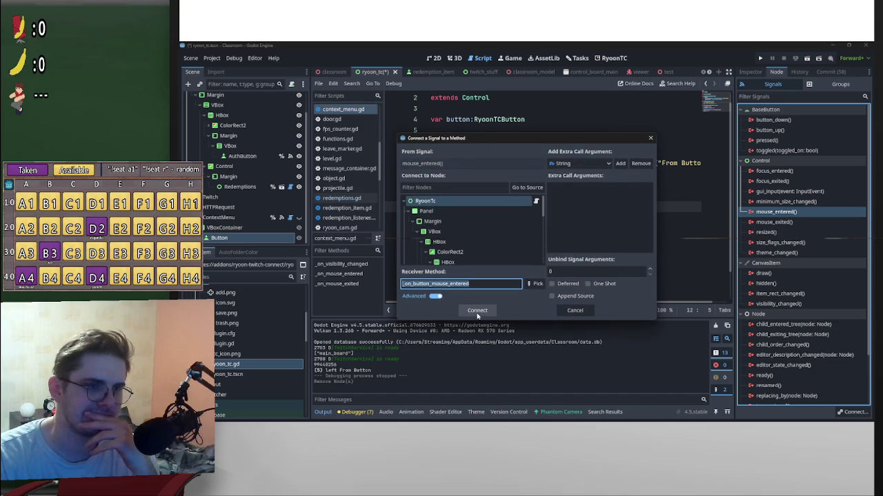
pyautogui.scroll(-5, 495, 246)
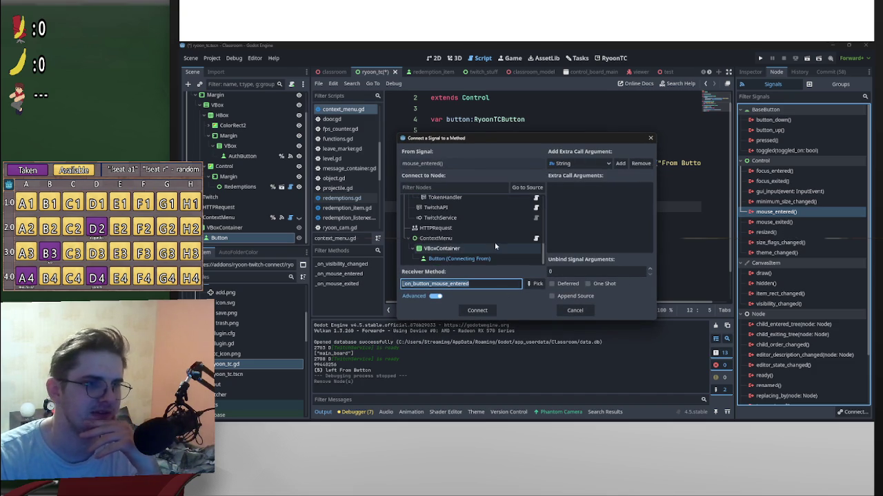
pyautogui.click(494, 238)
pyautogui.click(536, 283)
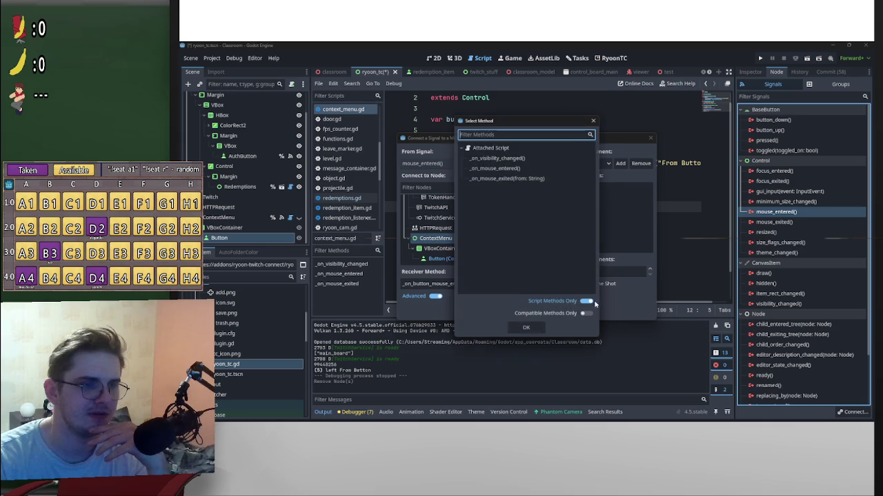
pyautogui.doubleClick(506, 169)
pyautogui.click(482, 312)
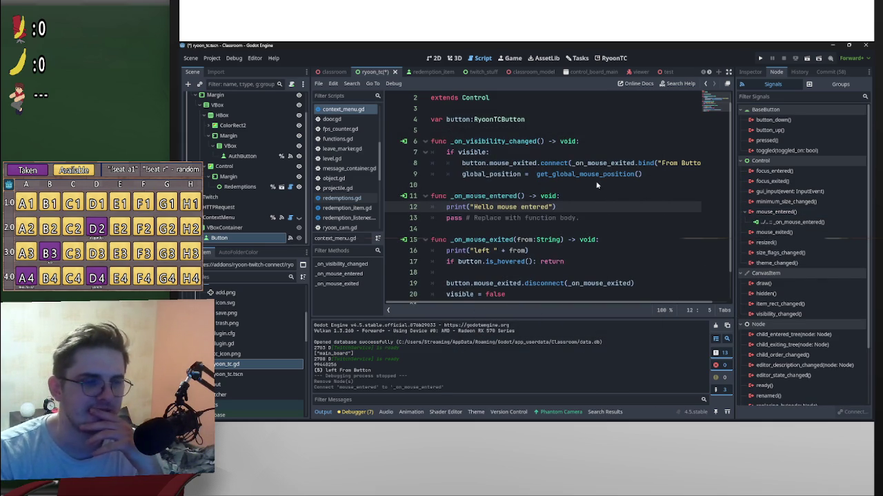
pyautogui.scroll(1, 598, 185)
pyautogui.click(504, 143)
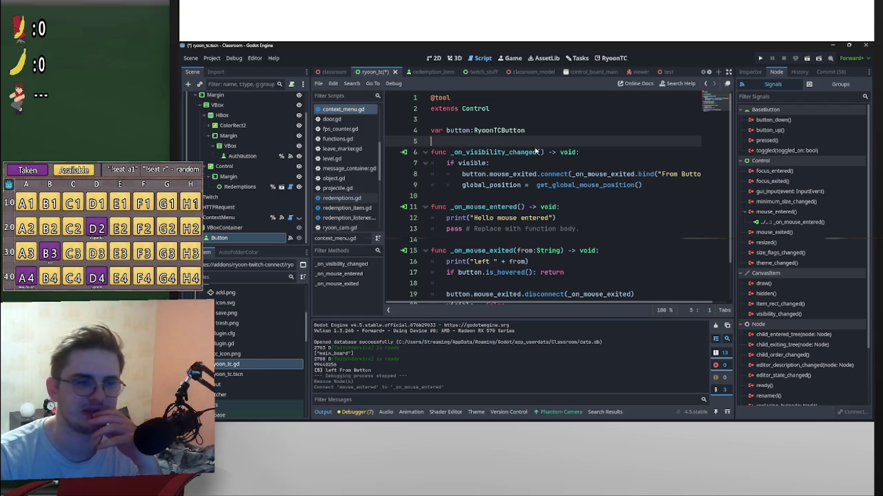
pyautogui.scroll(-1, 544, 211)
pyautogui.scroll(1, 493, 215)
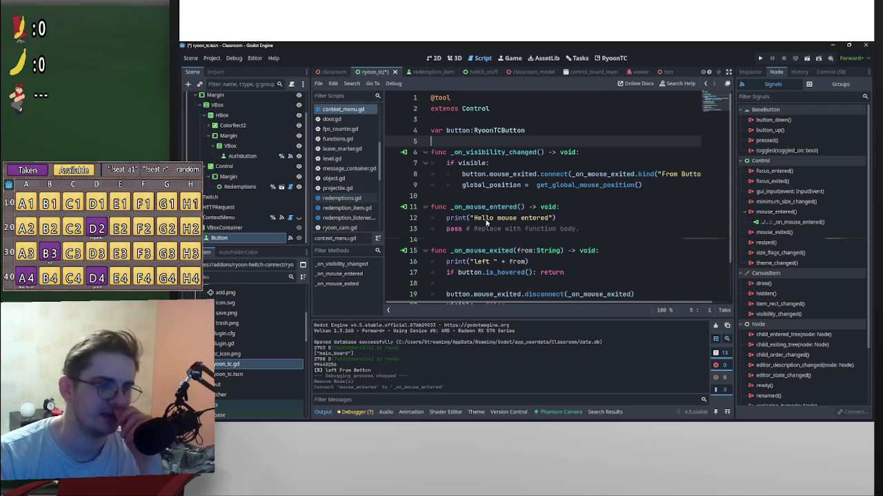
pyautogui.scroll(-2, 503, 253)
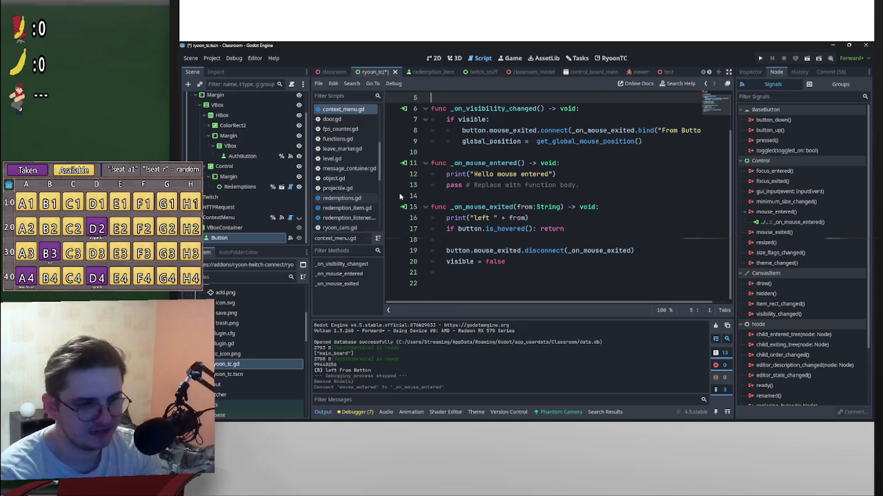
pyautogui.moveTo(634, 250); pyautogui.dragTo(447, 206)
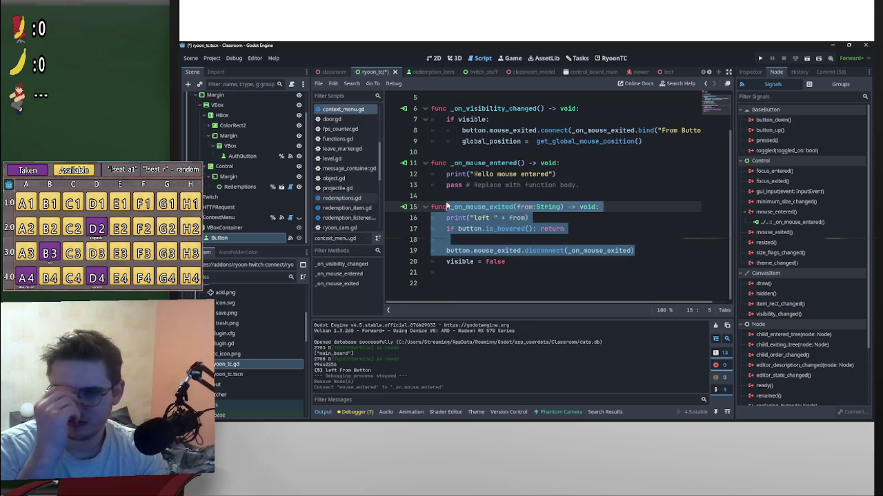
pyautogui.click(445, 214)
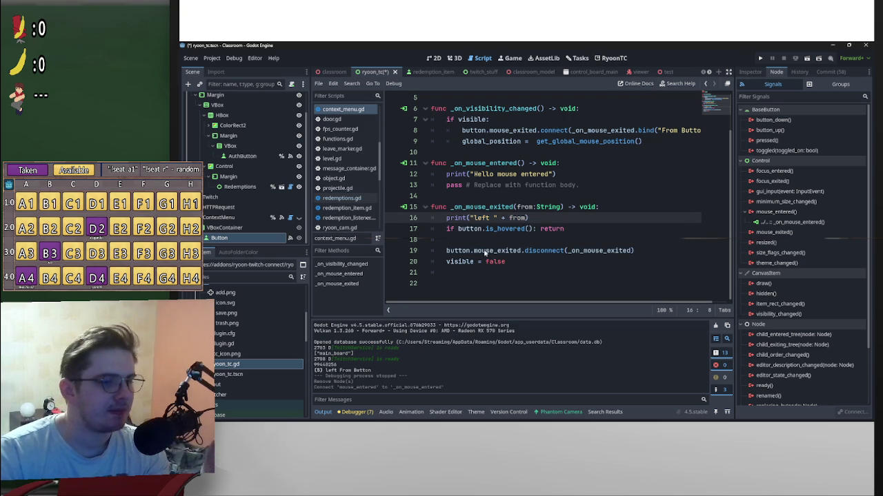
pyautogui.moveTo(447, 230)
pyautogui.mouseDown()
pyautogui.moveTo(531, 276)
pyautogui.moveTo(524, 266)
pyautogui.mouseUp()
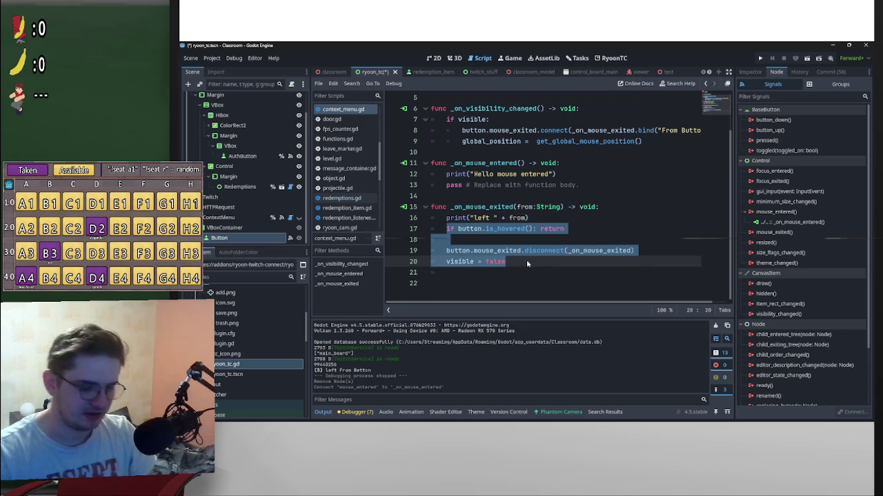
pyautogui.hotkey('ctrl', 'k')
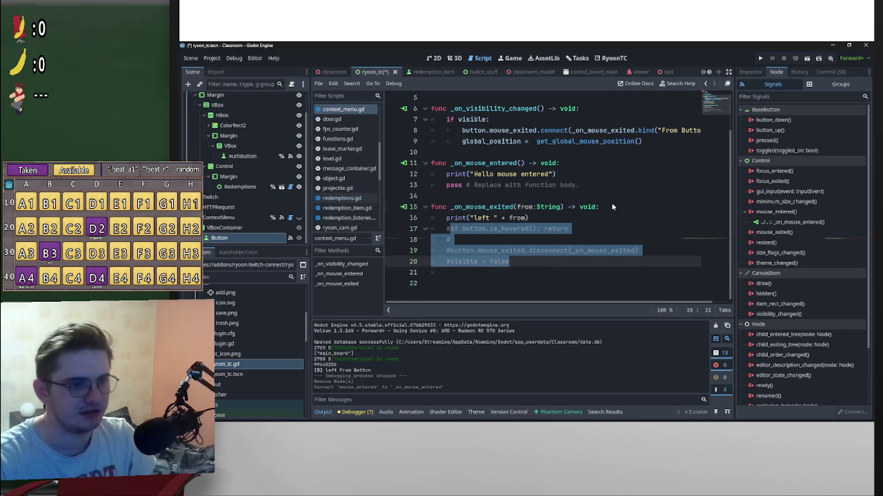
pyautogui.click(611, 206)
pyautogui.hotkey('ctrl', 's')
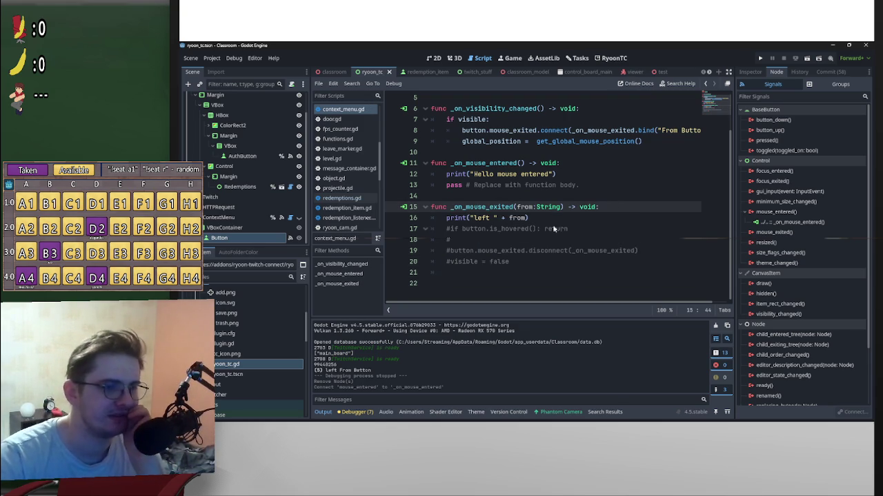
pyautogui.scroll(2, 520, 219)
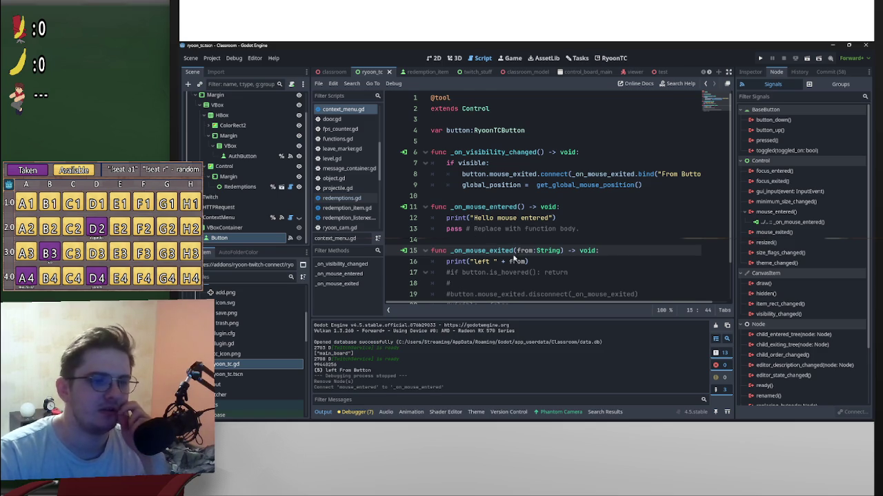
pyautogui.scroll(-2, 488, 238)
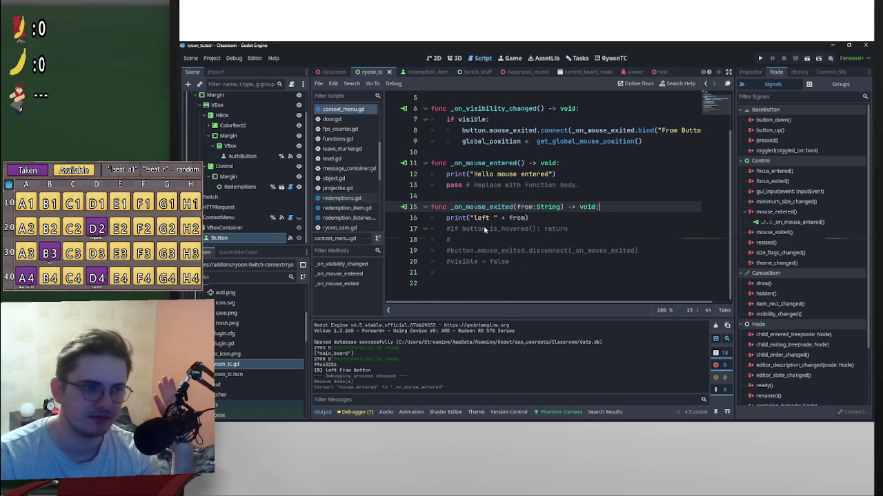
pyautogui.scroll(1, 484, 225)
pyautogui.moveTo(556, 208); pyautogui.dragTo(446, 209)
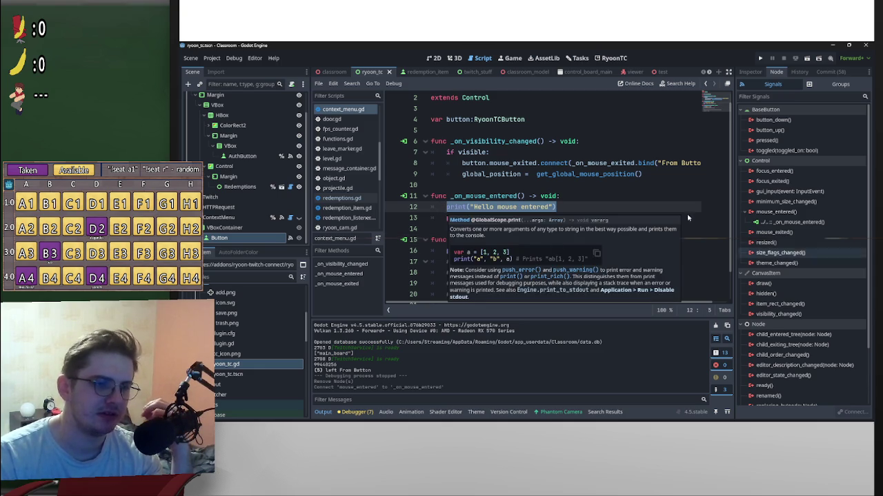
pyautogui.moveTo(447, 197); pyautogui.dragTo(579, 217)
pyautogui.scroll(1, 504, 153)
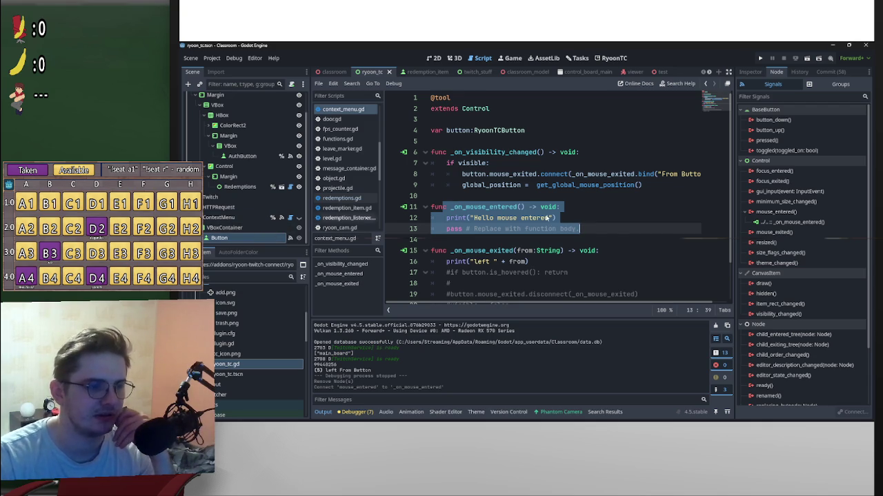
pyautogui.scroll(-2, 474, 227)
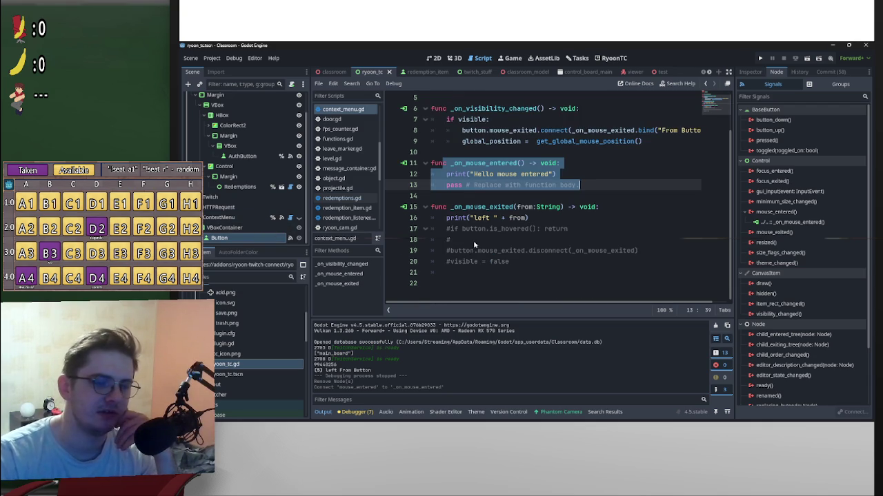
pyautogui.click(532, 208)
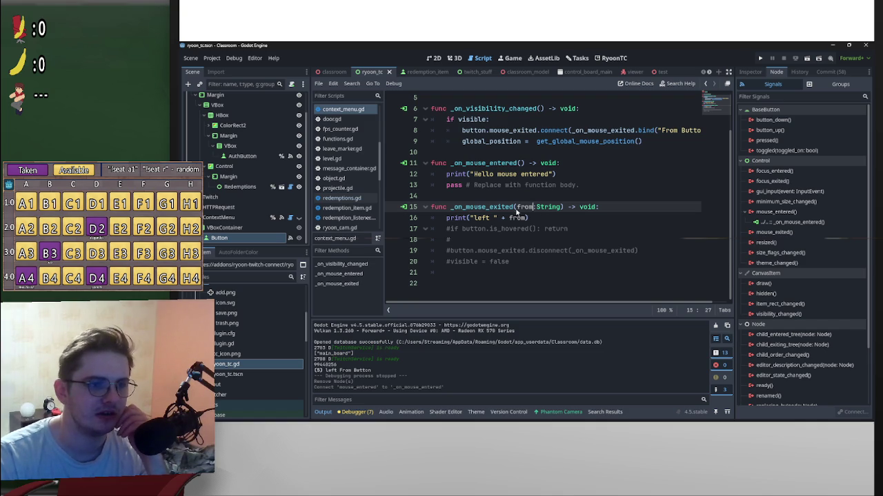
pyautogui.moveTo(516, 208); pyautogui.dragTo(561, 208)
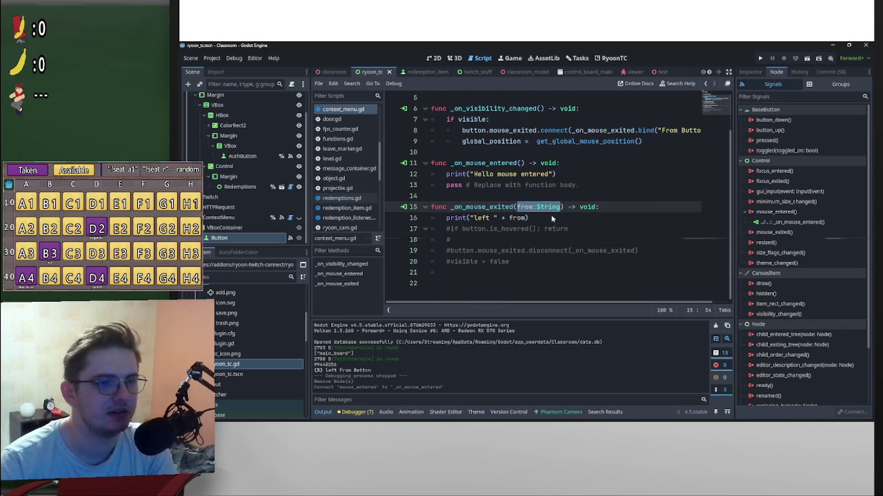
pyautogui.scroll(2, 545, 218)
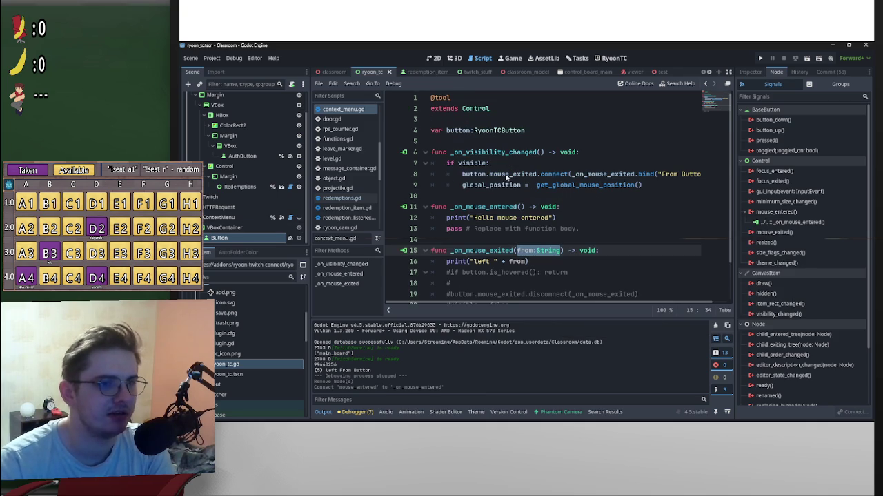
pyautogui.moveTo(459, 176); pyautogui.dragTo(585, 176)
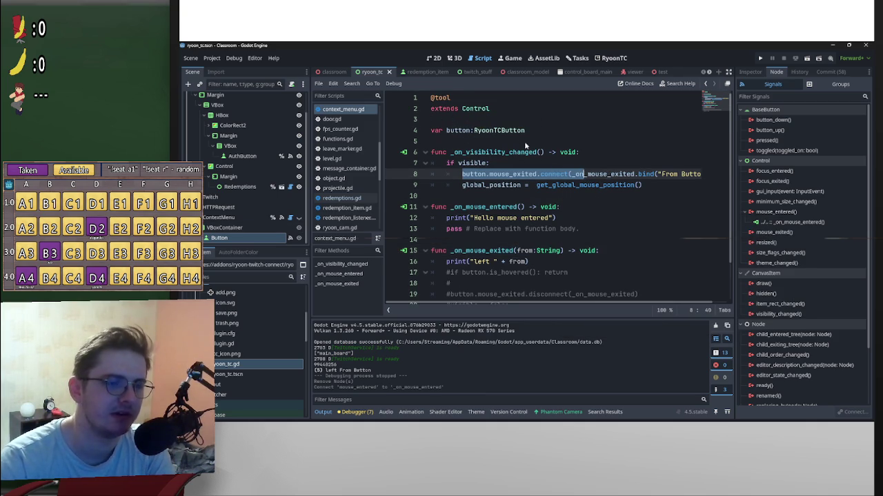
pyautogui.click(471, 130)
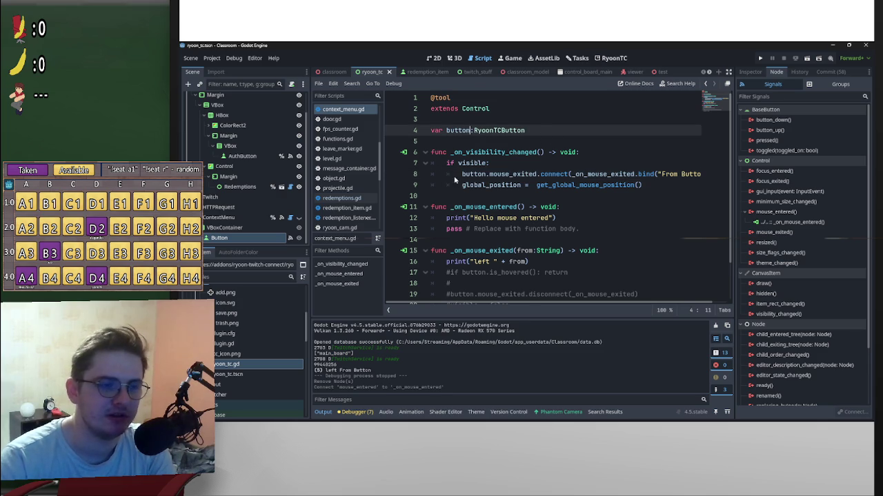
pyautogui.moveTo(457, 178); pyautogui.dragTo(664, 178)
pyautogui.moveTo(491, 133); pyautogui.dragTo(449, 131)
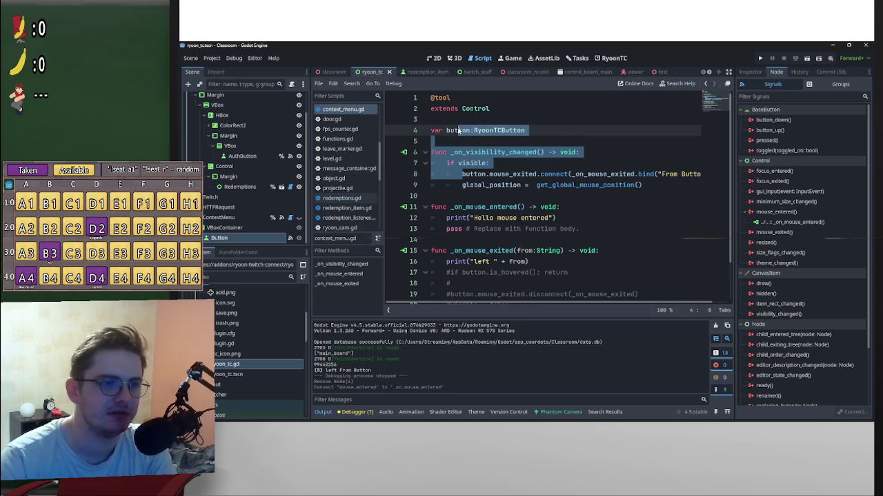
pyautogui.press('End')
pyautogui.keyDown('shift'); pyautogui.click(422, 130); pyautogui.keyUp('shift')
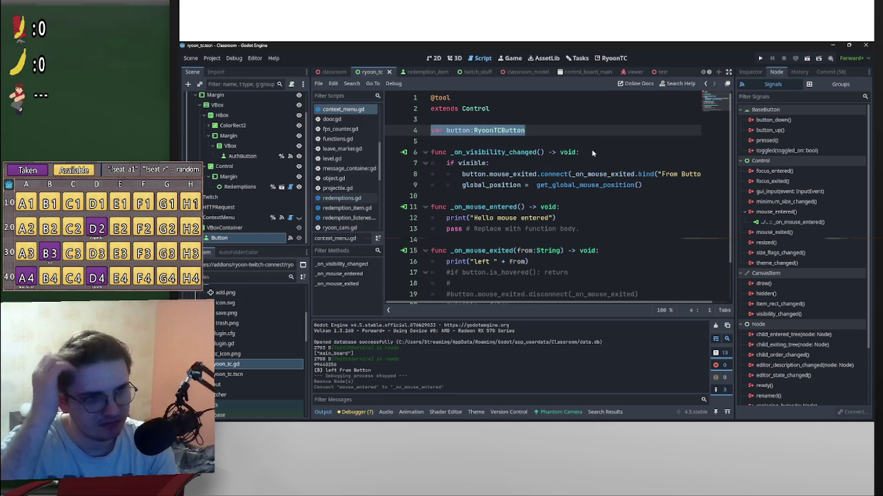
pyautogui.moveTo(458, 179); pyautogui.dragTo(699, 178)
pyautogui.click(630, 176)
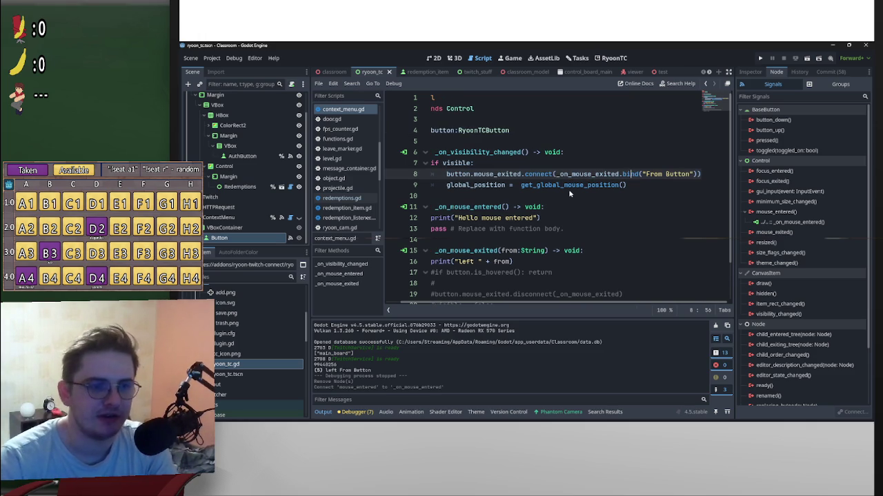
pyautogui.hscroll(-2, 503, 303)
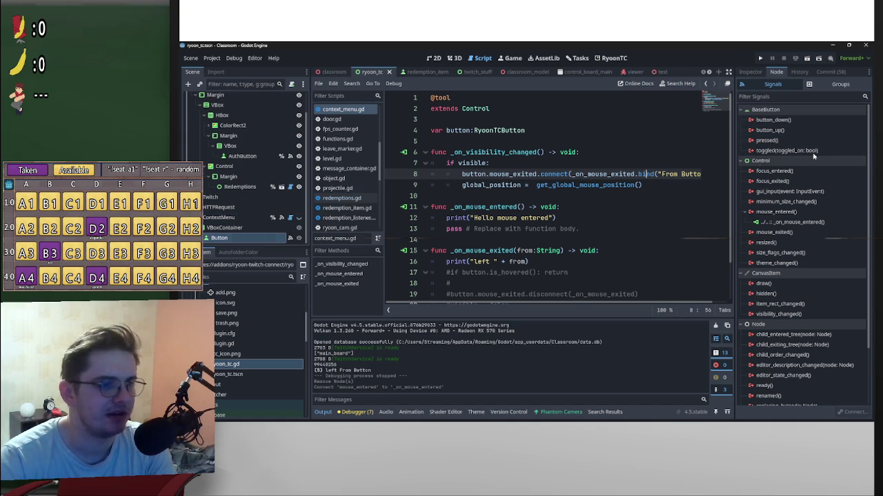
pyautogui.doubleClick(794, 233)
# Step: Connect the Button's mouse_exited signal to ContextMenu's _on_mouse_exited with the String extra argument 'From Menu'
pyautogui.moveTo(542, 210); pyautogui.dragTo(541, 270)
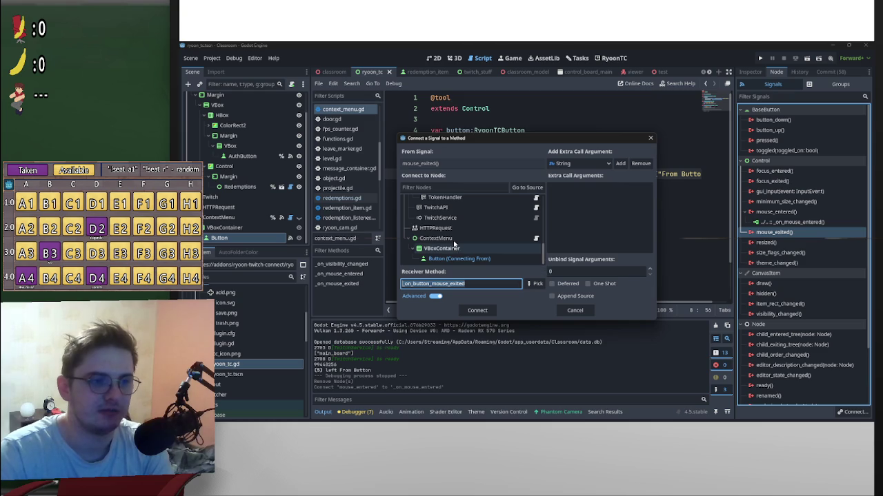
pyautogui.click(524, 238)
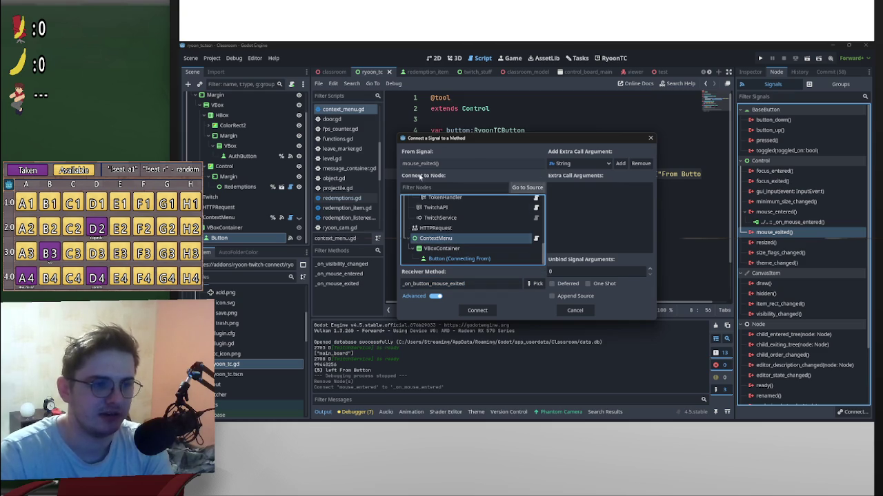
pyautogui.click(536, 286)
pyautogui.click(522, 181)
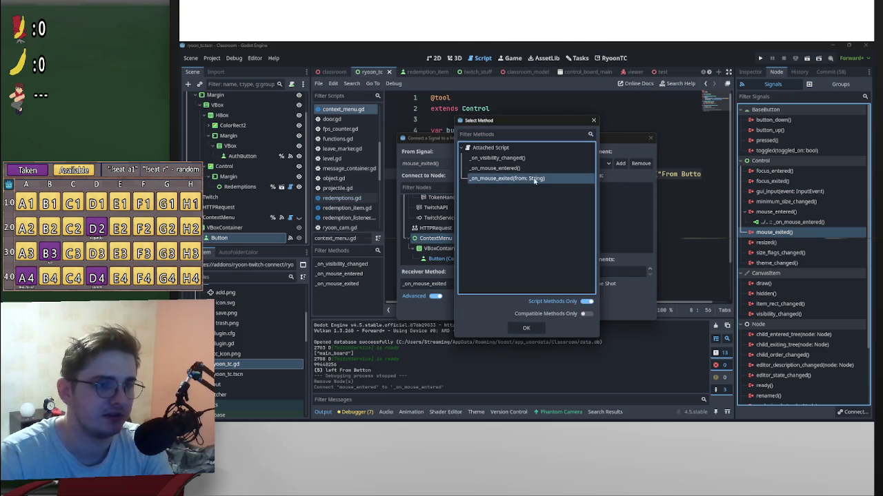
pyautogui.doubleClick(556, 178)
pyautogui.click(619, 163)
pyautogui.click(628, 198)
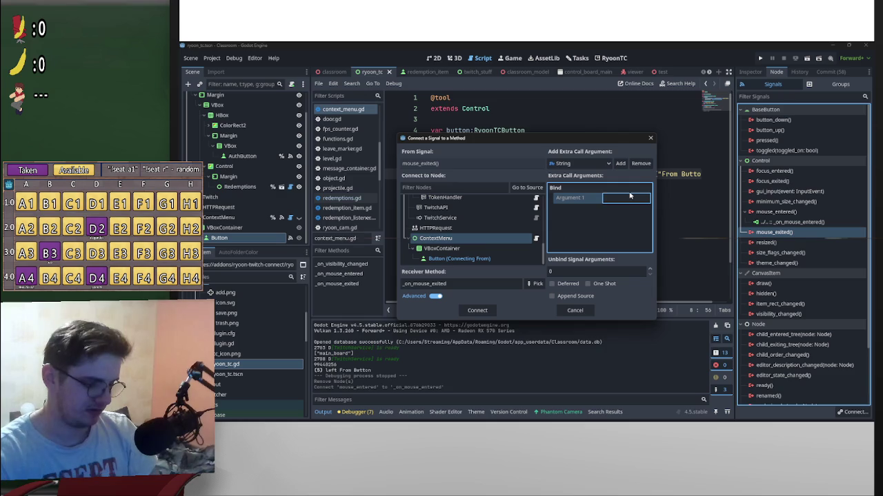
pyautogui.write('From Menu')
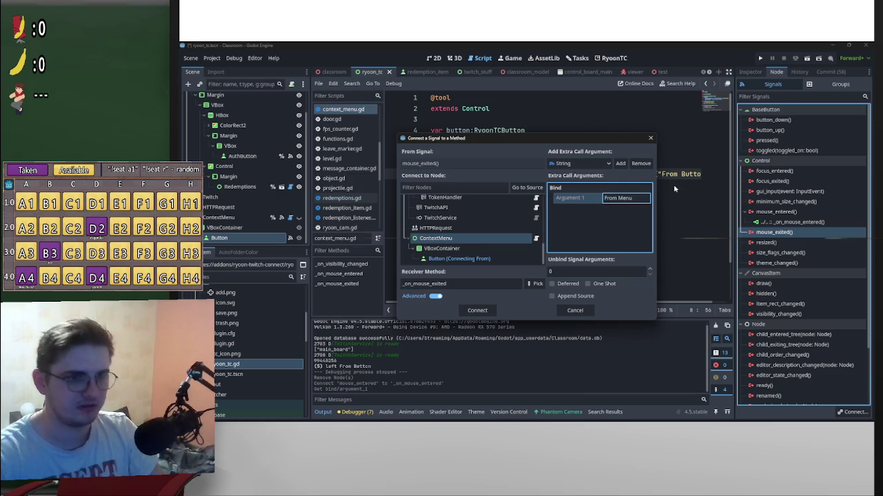
pyautogui.click(487, 310)
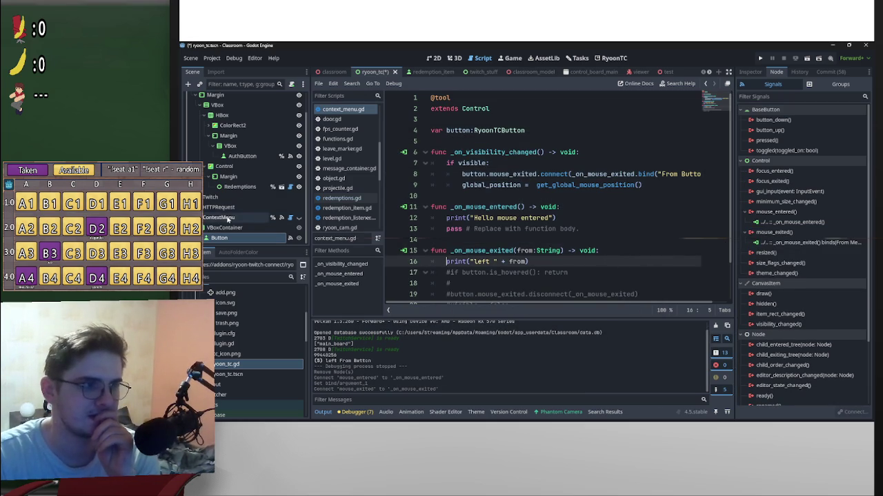
# Step: Disconnect ContextMenu's own _on_mouse_entered and _on_mouse_exited signal connections
pyautogui.click(219, 217)
pyautogui.rightClick(786, 173)
pyautogui.click(804, 199)
pyautogui.rightClick(811, 180)
pyautogui.click(829, 208)
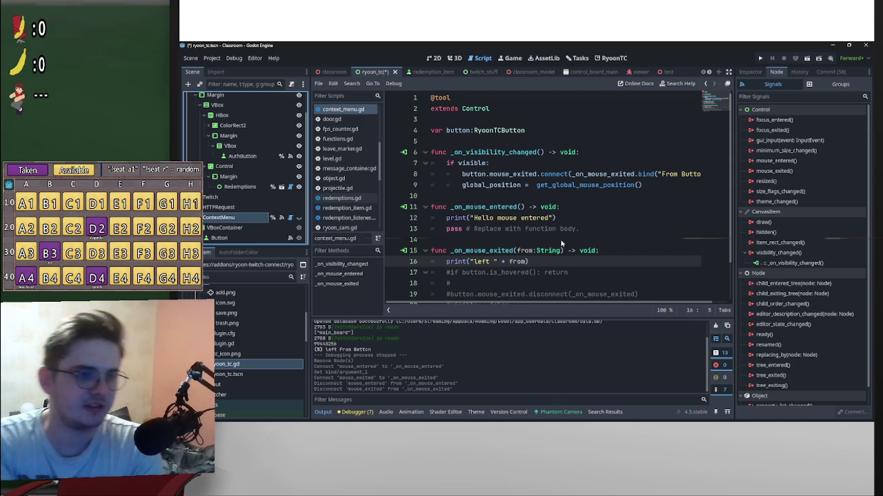
# Step: Review the bind call with the 'From Button' argument on script line 8, then select the Button node
pyautogui.scroll(-2, 553, 250)
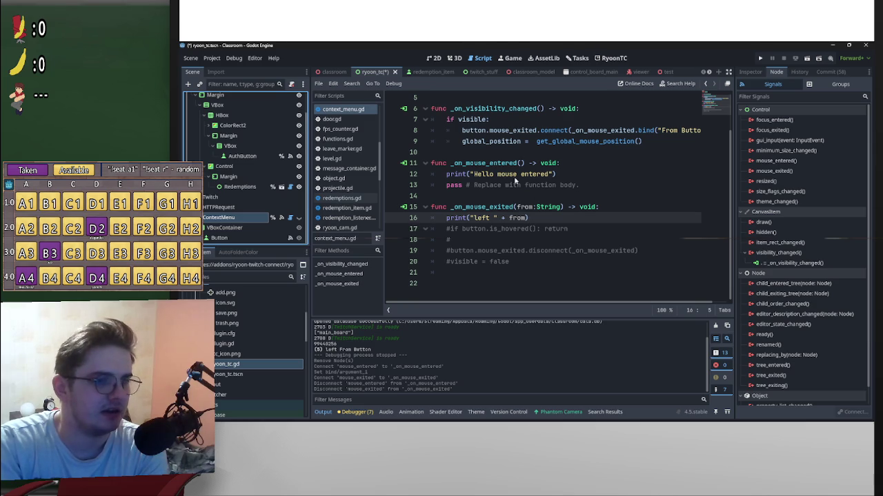
pyautogui.moveTo(517, 208); pyautogui.dragTo(562, 208)
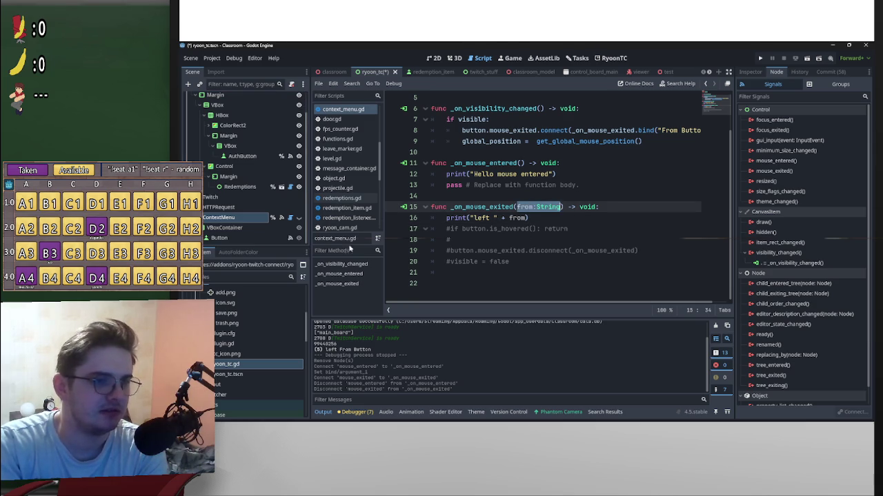
pyautogui.scroll(2, 662, 185)
pyautogui.moveTo(659, 173)
pyautogui.mouseDown()
pyautogui.moveTo(715, 176)
pyautogui.moveTo(698, 178)
pyautogui.mouseUp()
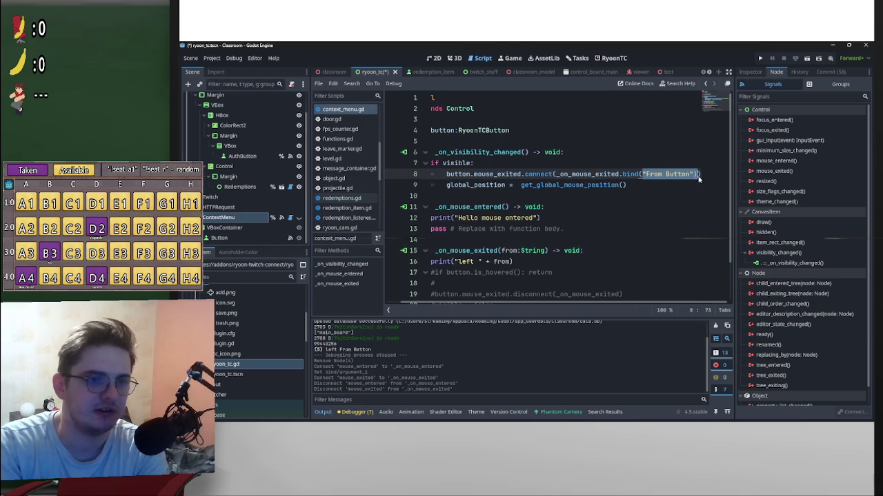
pyautogui.moveTo(555, 174); pyautogui.dragTo(683, 175)
pyautogui.click(522, 174)
pyautogui.scroll(-2, 524, 239)
pyautogui.hscroll(-1, 576, 306)
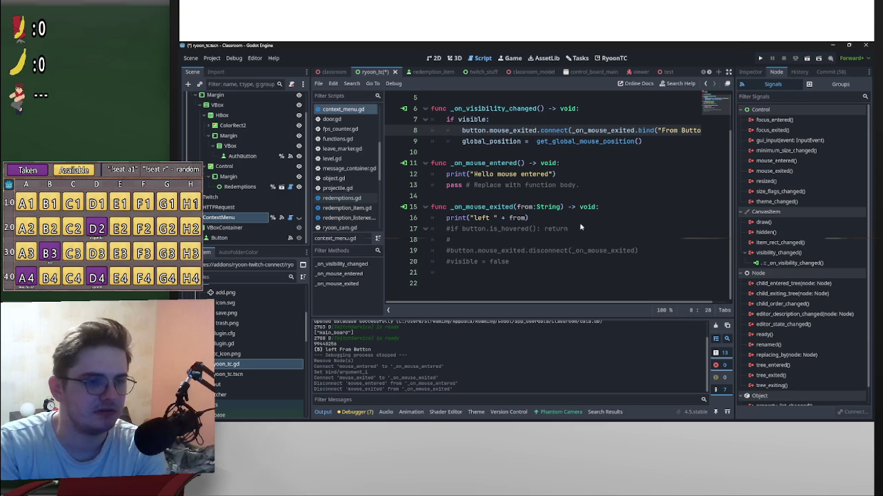
pyautogui.click(227, 238)
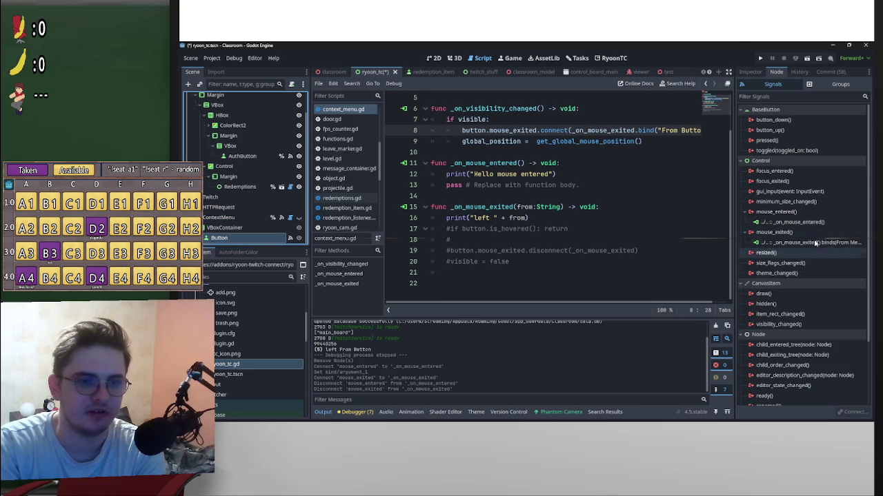
# Step: Check the Button's mouse_exited connection, then run the Classroom project to test the hover signals
pyautogui.click(545, 218)
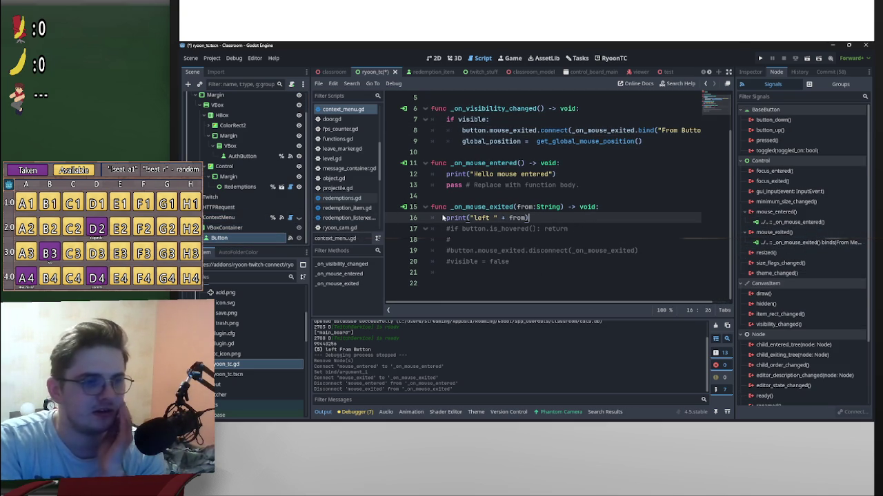
pyautogui.click(826, 248)
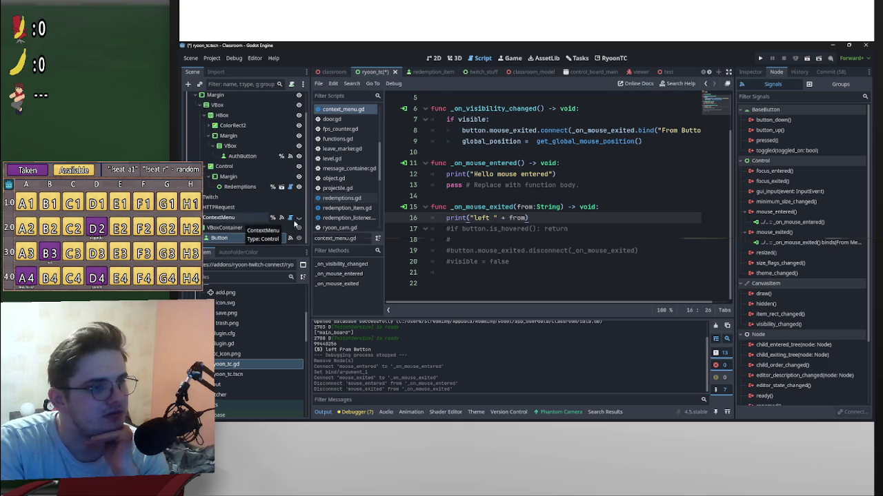
pyautogui.click(806, 60)
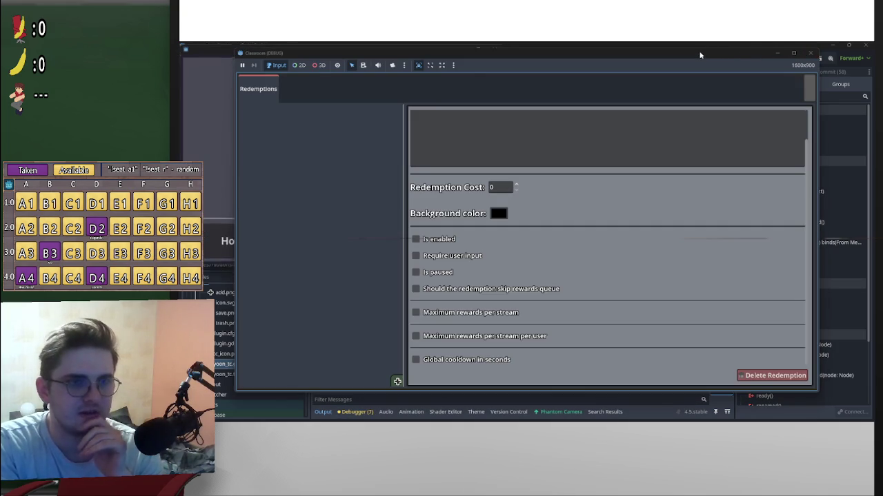
pyautogui.click(808, 87)
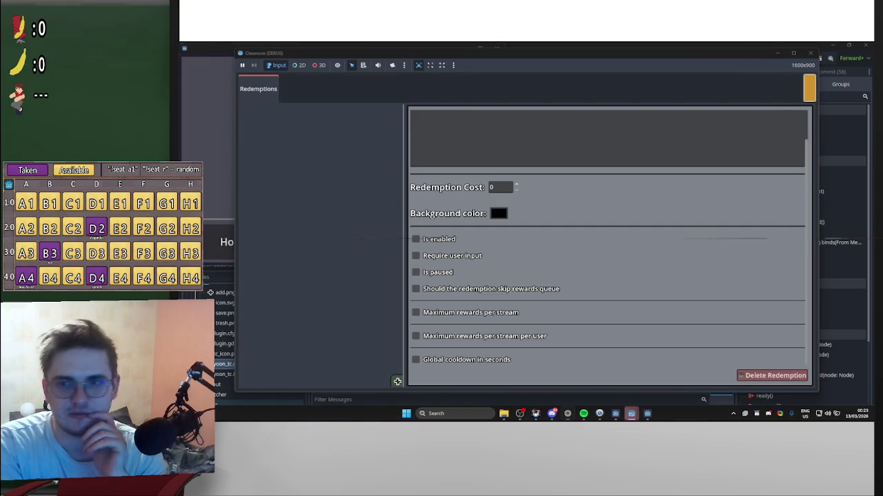
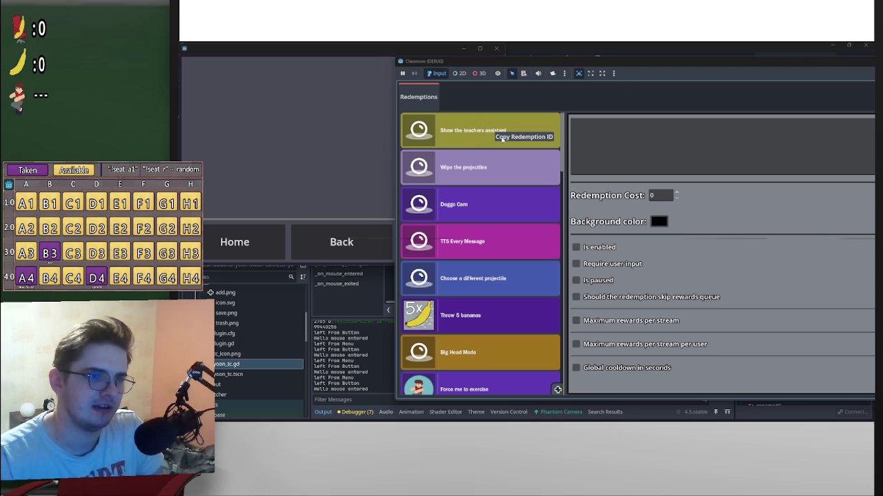
# Step: Move the debug game window aside and stop the running Classroom project
pyautogui.moveTo(758, 62); pyautogui.dragTo(522, 112)
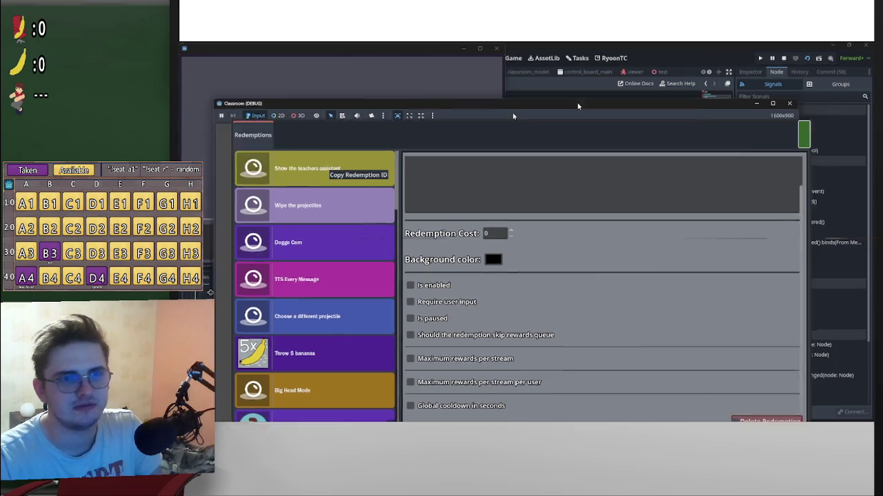
pyautogui.click(784, 58)
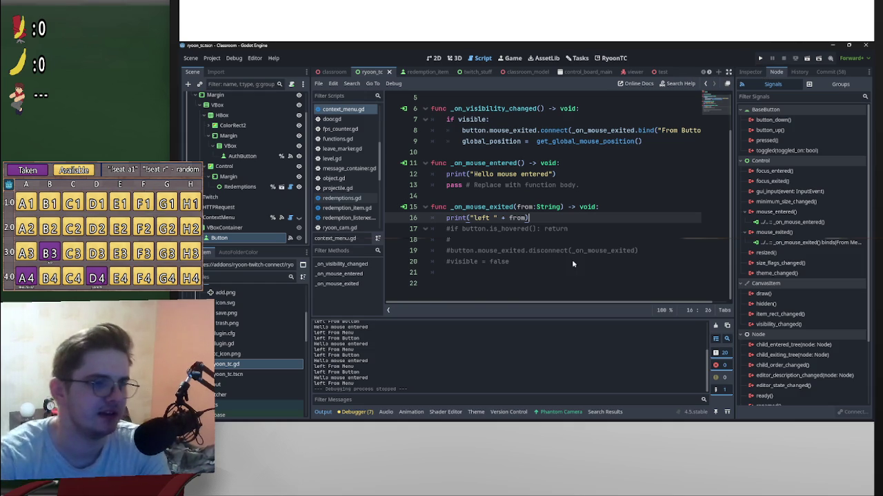
pyautogui.scroll(2, 573, 255)
pyautogui.scroll(-2, 542, 234)
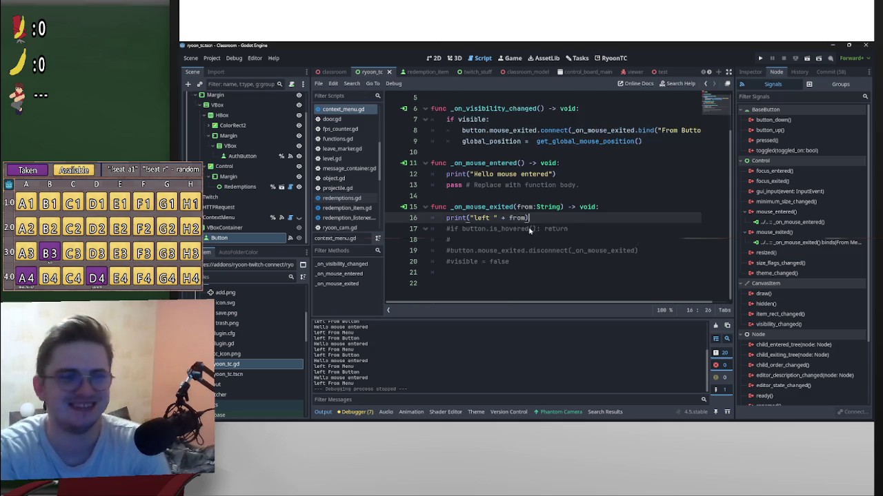
pyautogui.scroll(2, 542, 228)
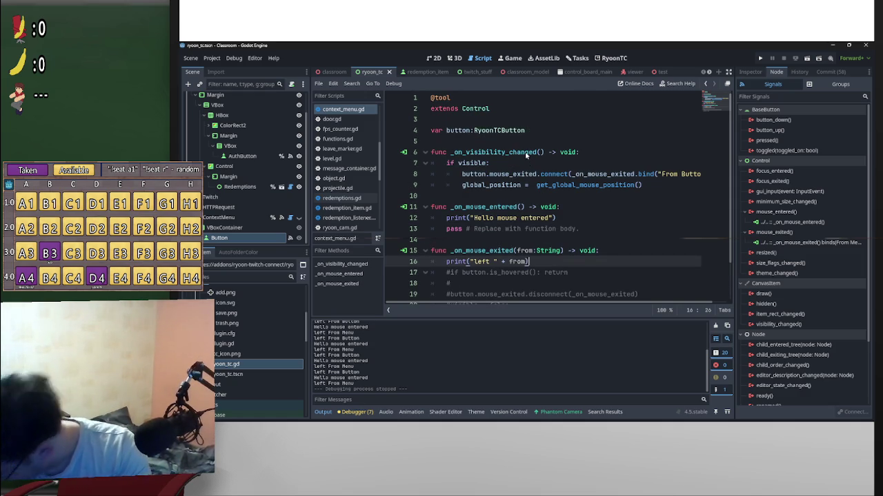
pyautogui.scroll(-2, 580, 222)
pyautogui.scroll(2, 580, 222)
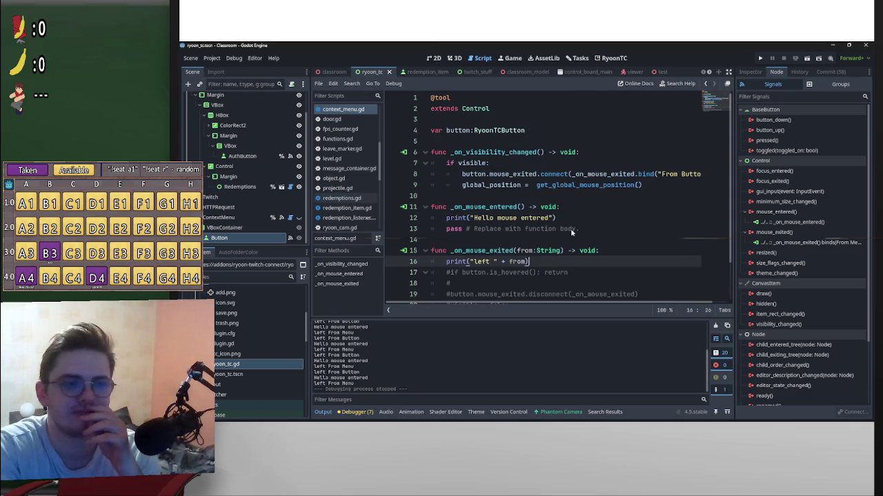
pyautogui.moveTo(461, 174)
pyautogui.mouseDown()
pyautogui.moveTo(455, 166)
pyautogui.moveTo(700, 174)
pyautogui.mouseUp()
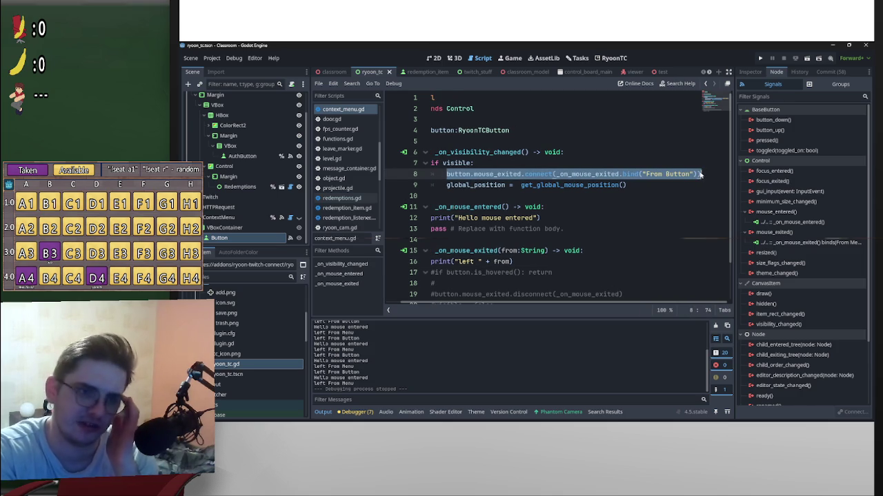
pyautogui.click(700, 174)
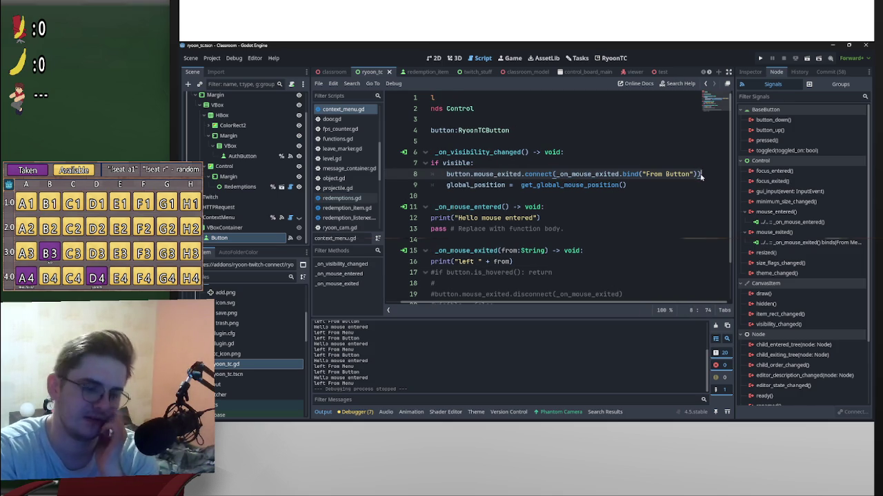
pyautogui.hscroll(-1, 527, 311)
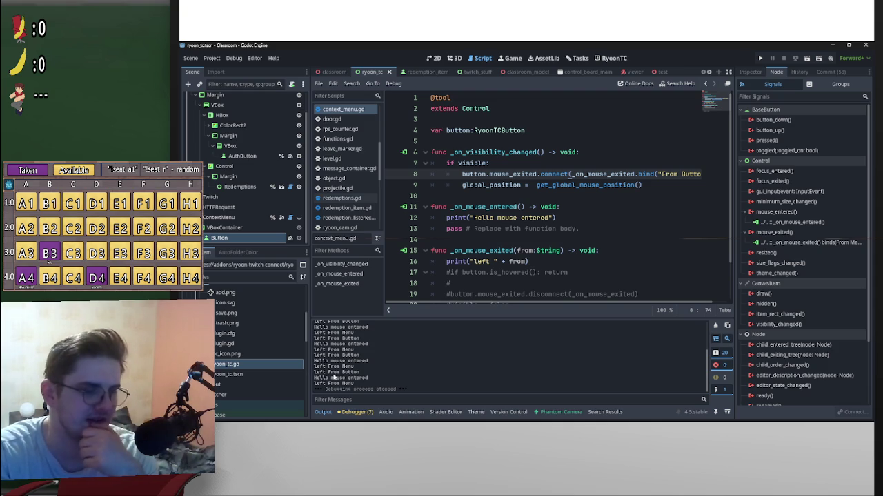
# Step: Scroll up and down through the context menu script to review it
pyautogui.scroll(-1, 509, 214)
pyautogui.scroll(-1, 509, 213)
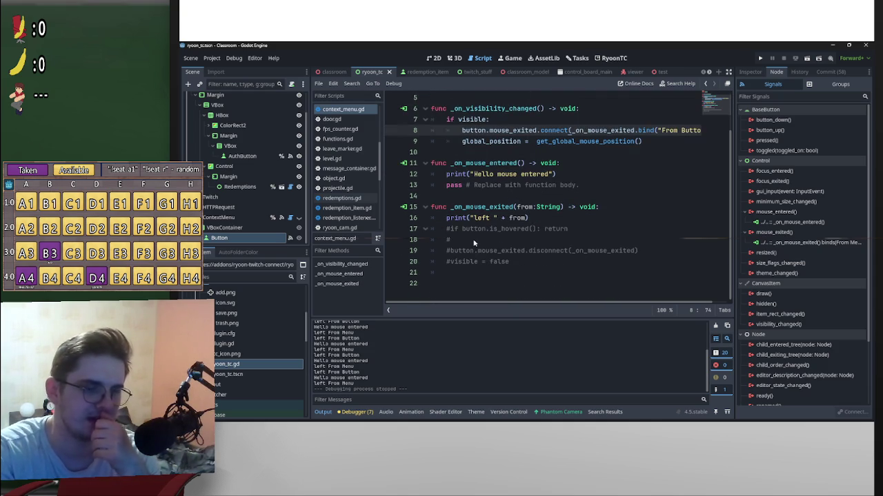
pyautogui.scroll(4, 497, 216)
pyautogui.scroll(-4, 485, 218)
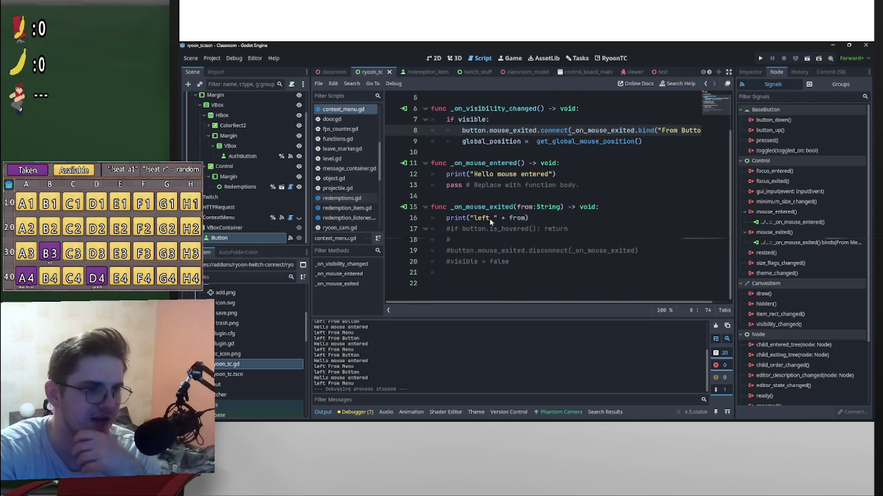
pyautogui.scroll(2, 496, 216)
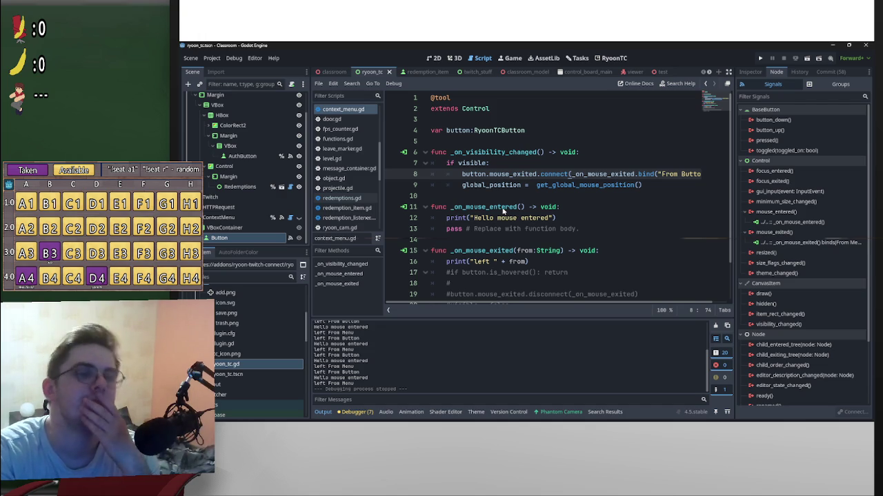
pyautogui.moveTo(502, 193)
pyautogui.scroll(-2, 562, 228)
pyautogui.scroll(2, 563, 228)
pyautogui.scroll(-2, 565, 227)
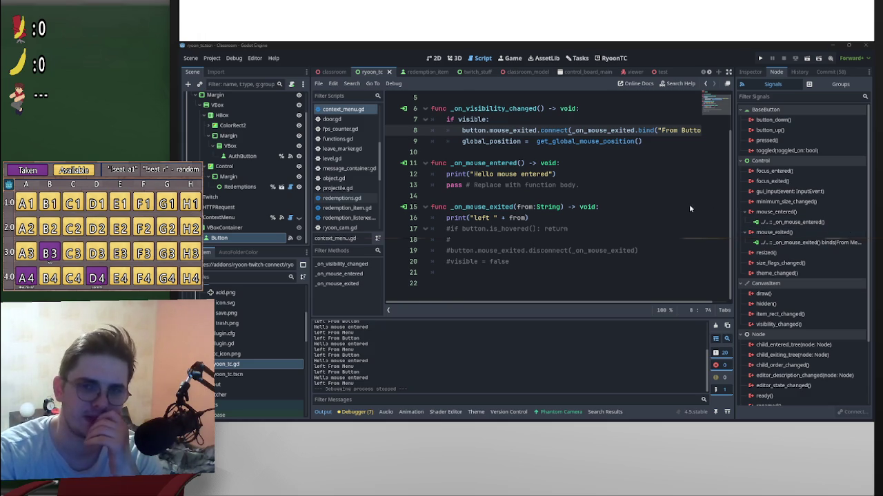
# Step: Open the taskbar's hidden-icons tray to bring up SAMMI Core's deck overview
pyautogui.moveTo(639, 416)
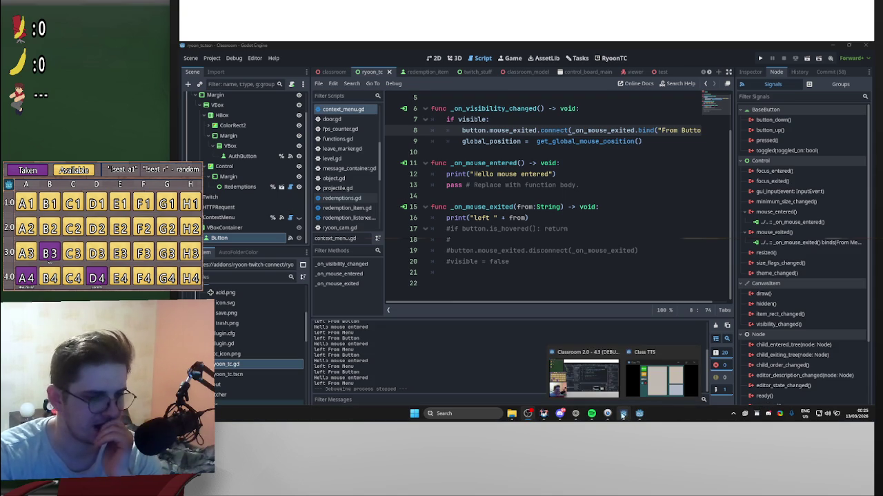
pyautogui.moveTo(575, 416)
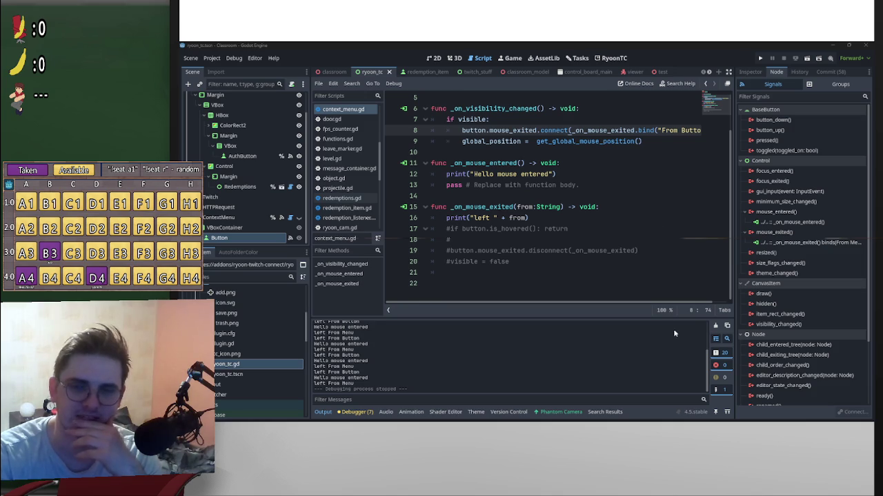
pyautogui.moveTo(710, 414)
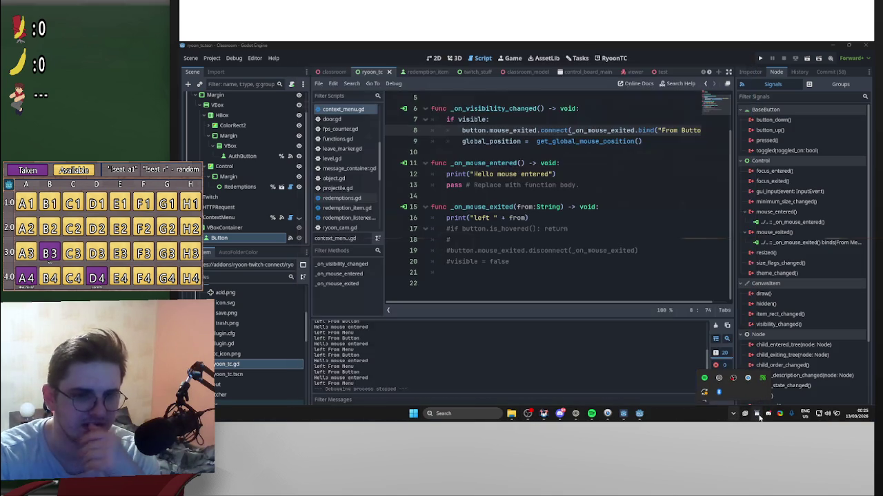
pyautogui.click(757, 415)
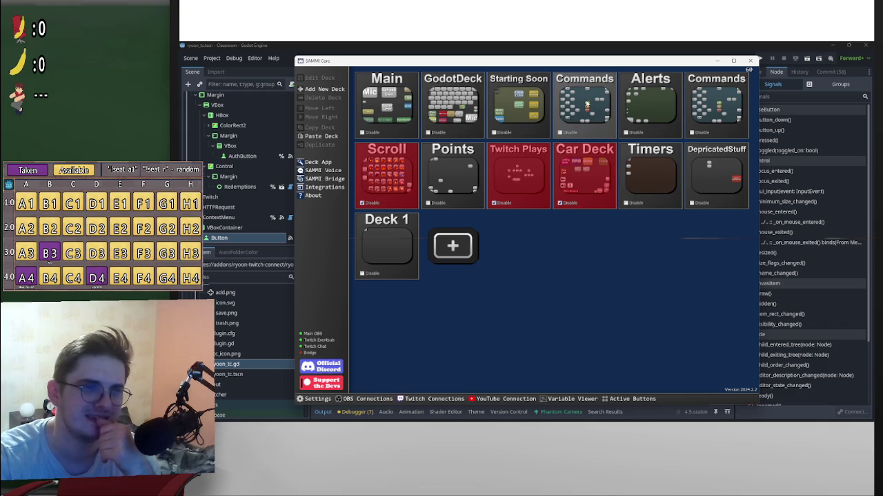
pyautogui.doubleClick(569, 132)
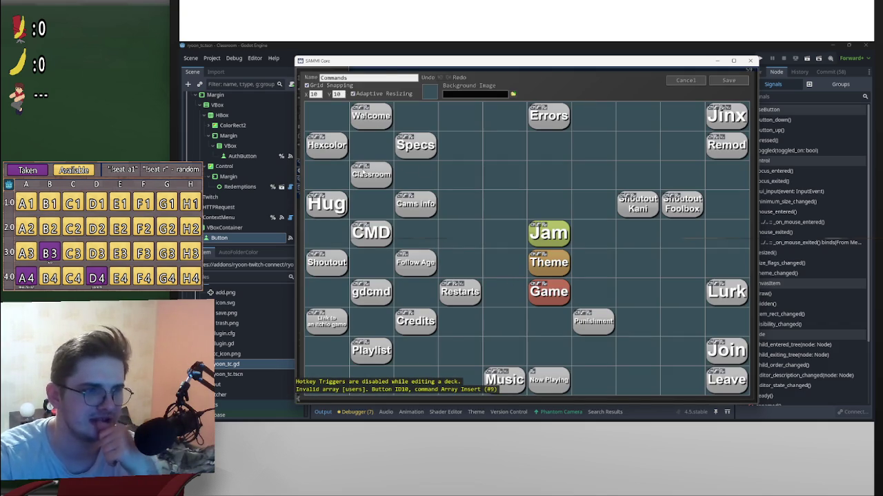
pyautogui.doubleClick(371, 116)
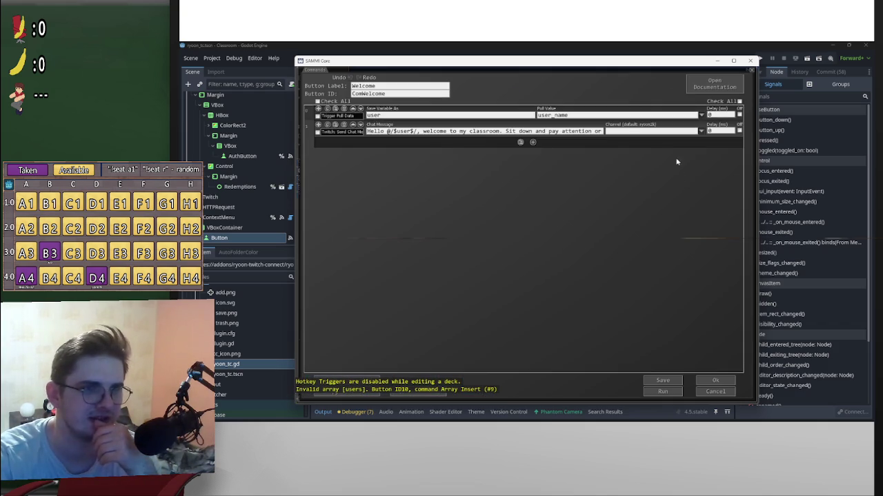
pyautogui.click(714, 383)
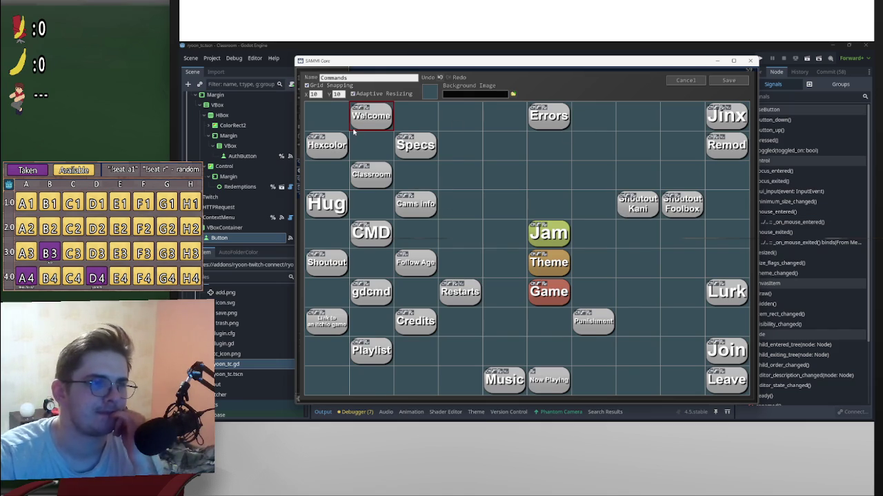
pyautogui.click(750, 61)
pyautogui.click(755, 414)
pyautogui.click(772, 408)
pyautogui.click(498, 245)
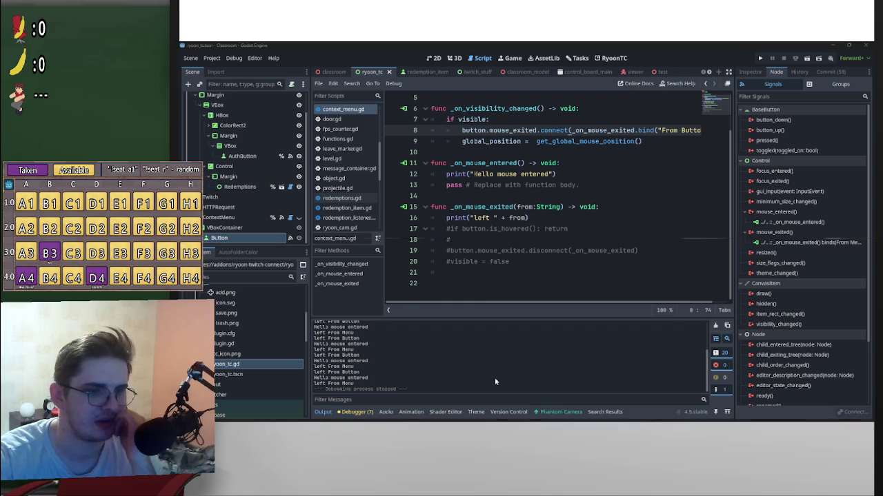
pyautogui.moveTo(405, 414)
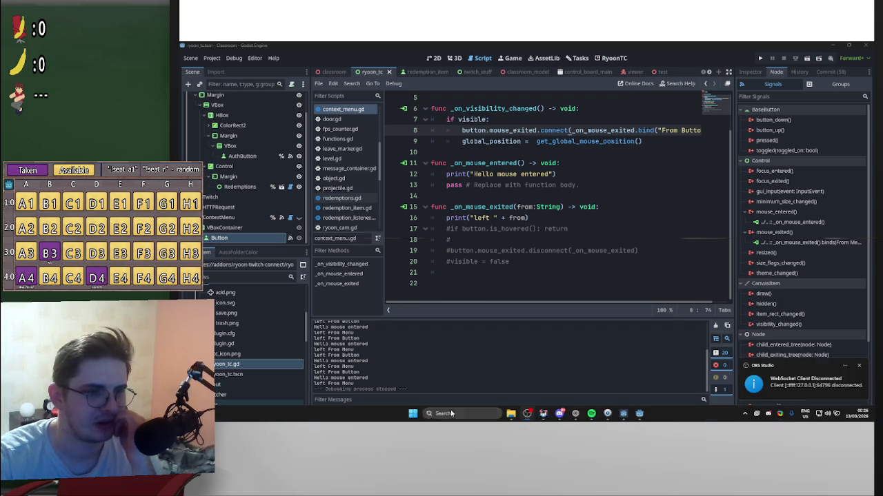
pyautogui.click(413, 413)
pyautogui.click(440, 153)
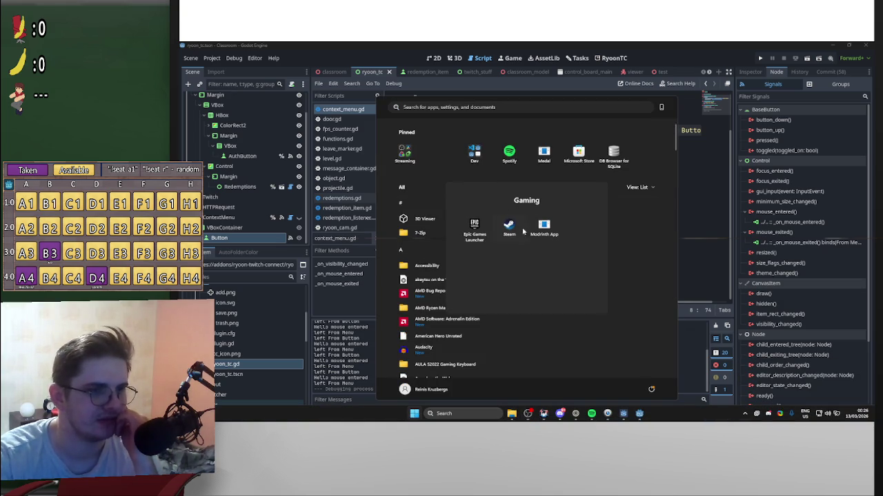
pyautogui.click(405, 153)
pyautogui.click(510, 234)
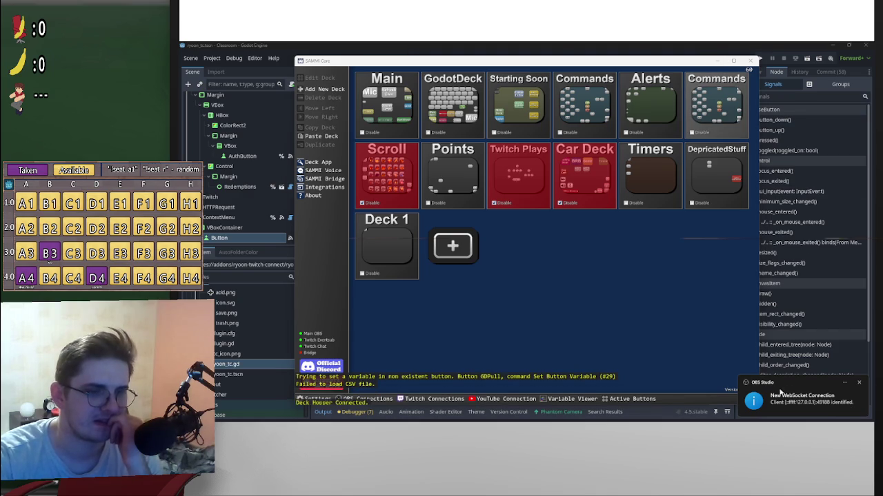
pyautogui.click(719, 61)
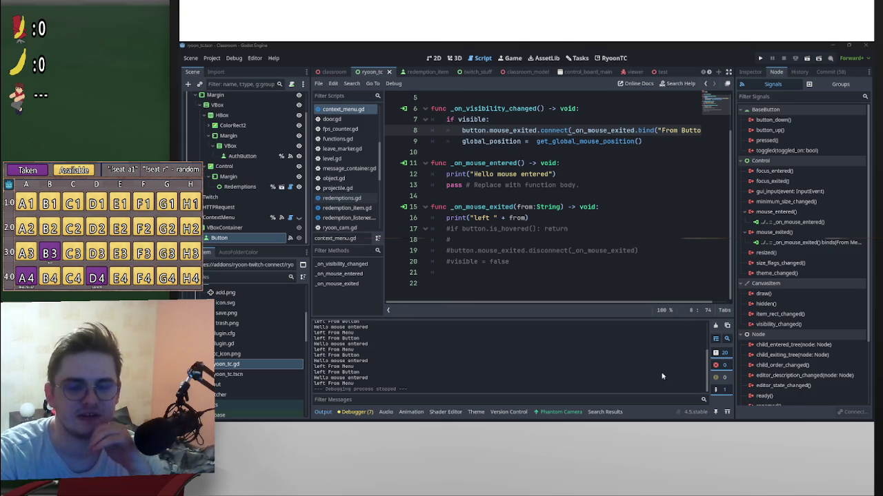
pyautogui.moveTo(689, 422)
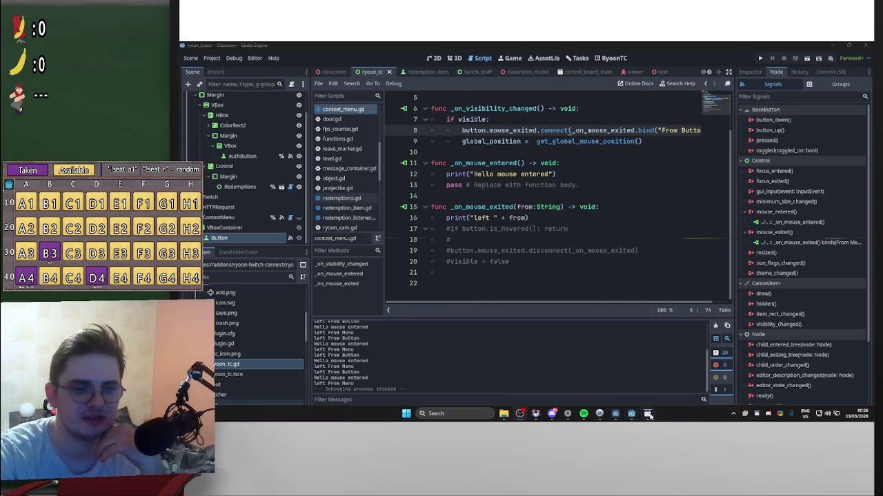
# Step: Open SAMMI's Commands deck, review the Hug button's command list, then close it with Ok
pyautogui.click(756, 416)
pyautogui.click(585, 104)
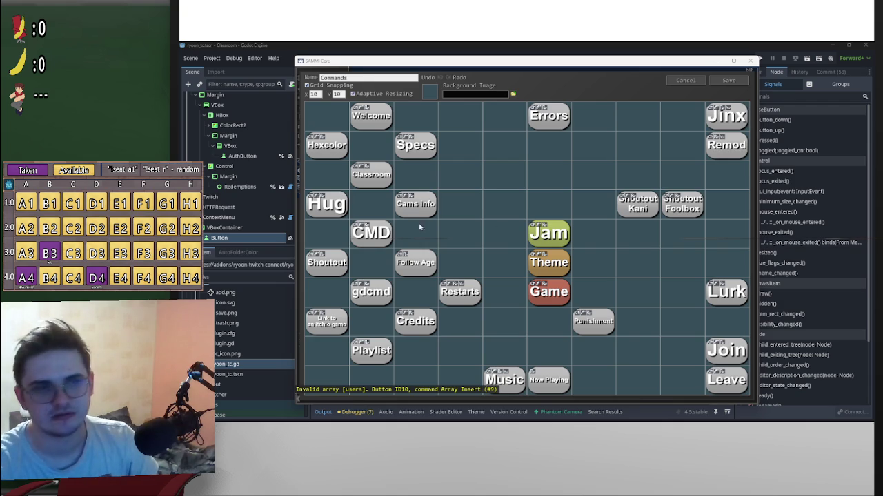
pyautogui.doubleClick(335, 206)
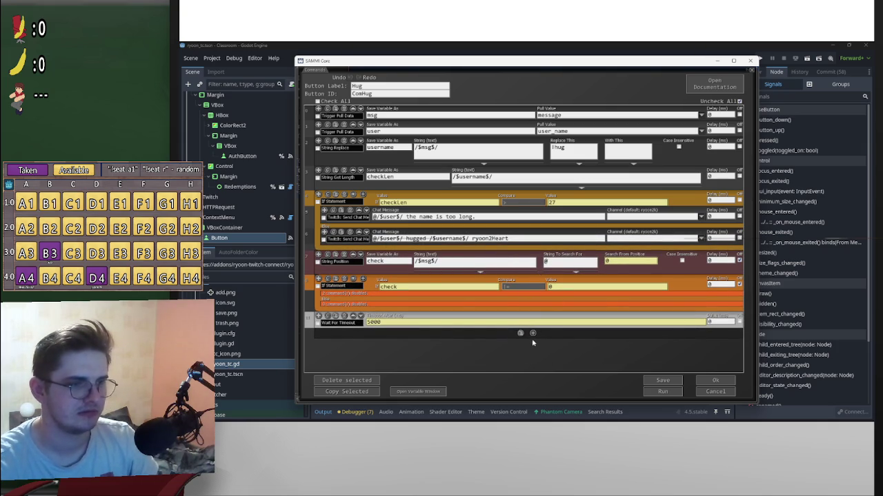
pyautogui.click(711, 381)
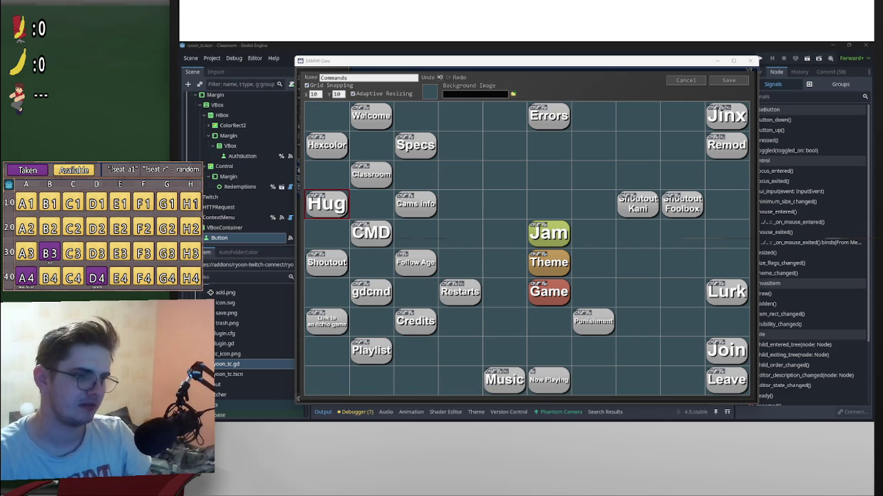
# Step: Check a tray app's options, then close the SAMMI Commands deck editor with Alt+F4
pyautogui.click(624, 82)
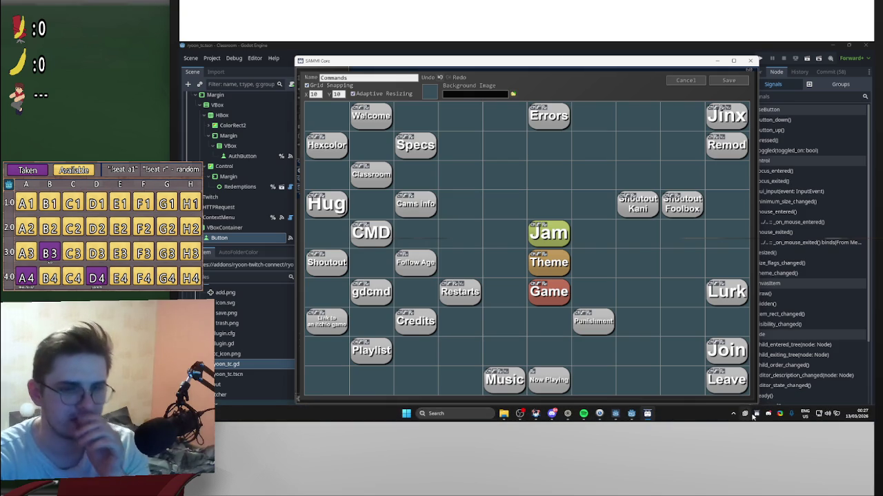
pyautogui.click(734, 414)
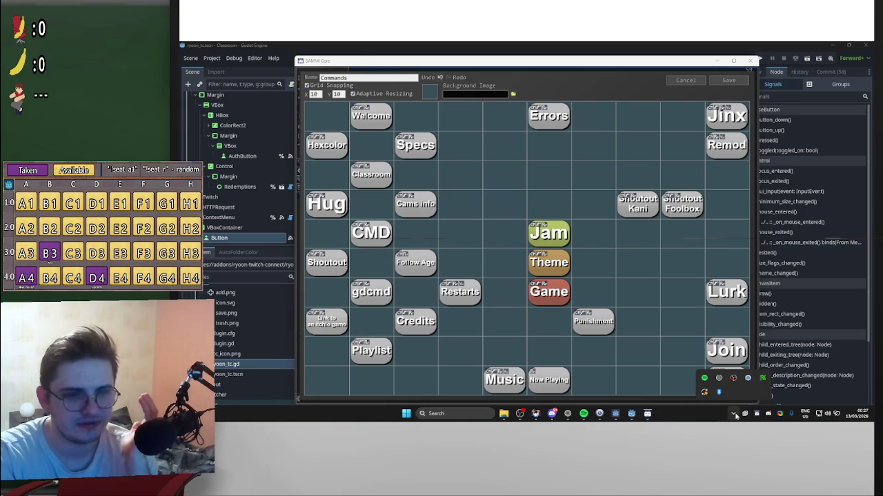
pyautogui.rightClick(718, 380)
pyautogui.click(764, 373)
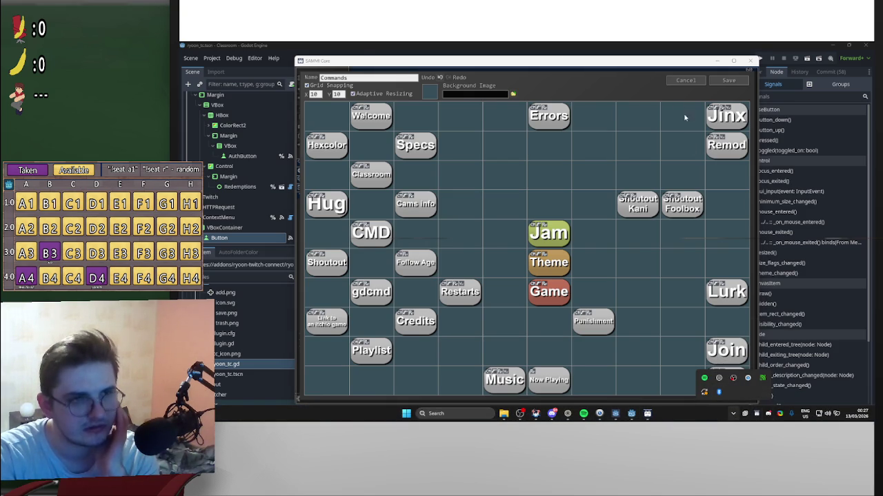
pyautogui.click(664, 154)
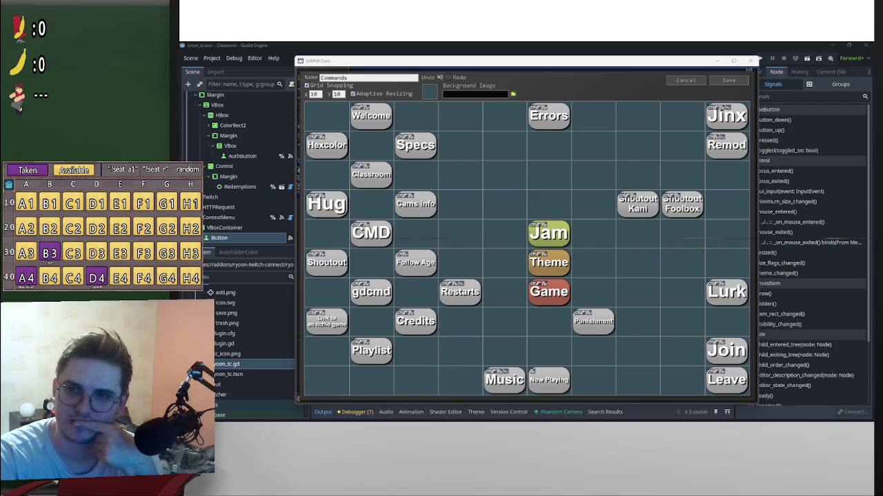
pyautogui.hotkey('alt', 'F4')
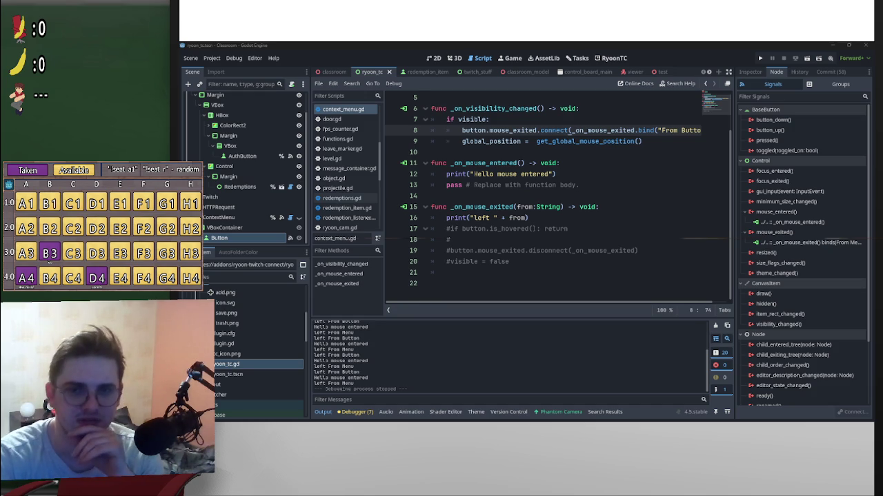
pyautogui.click(406, 413)
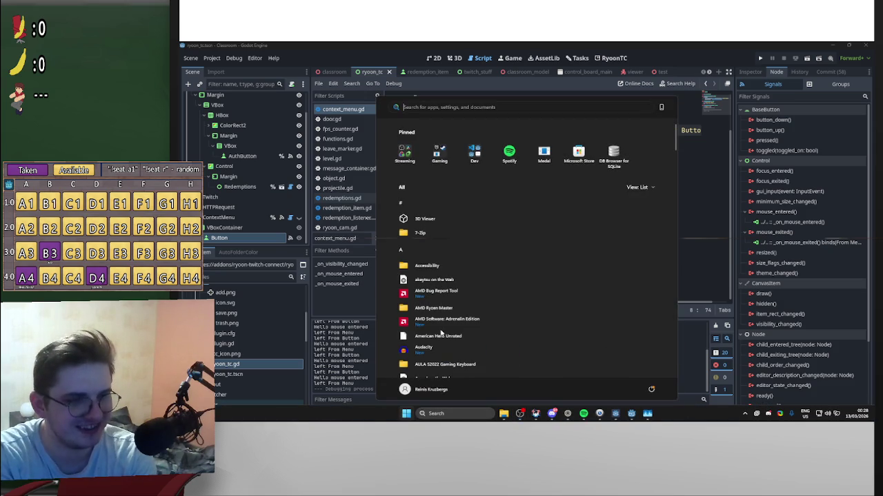
# Step: Launch SAMMI Core from the Start menu's pinned Streaming folder
pyautogui.click(405, 153)
pyautogui.click(506, 257)
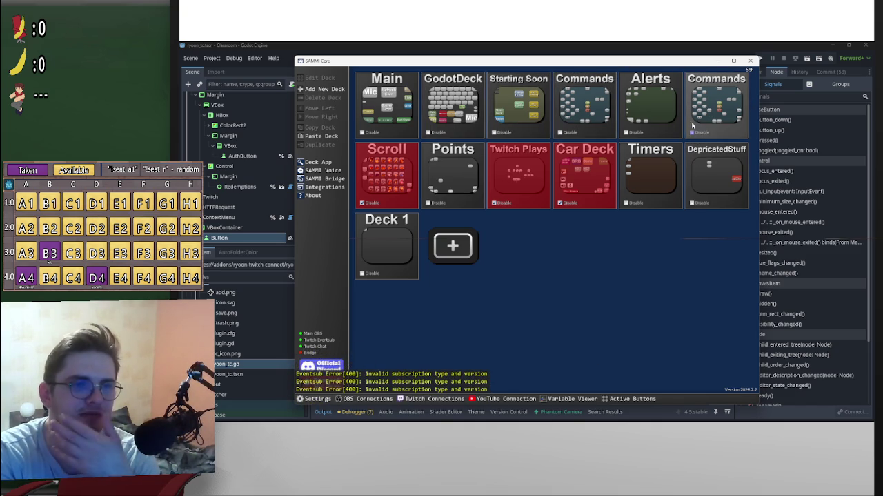
# Step: Delete the duplicate second Commands deck and confirm the deletion
pyautogui.rightClick(699, 95)
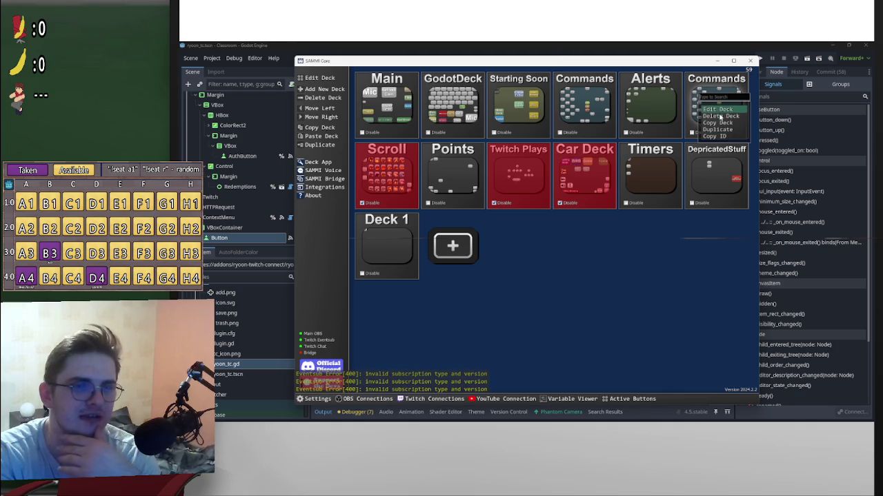
pyautogui.click(719, 116)
pyautogui.click(503, 259)
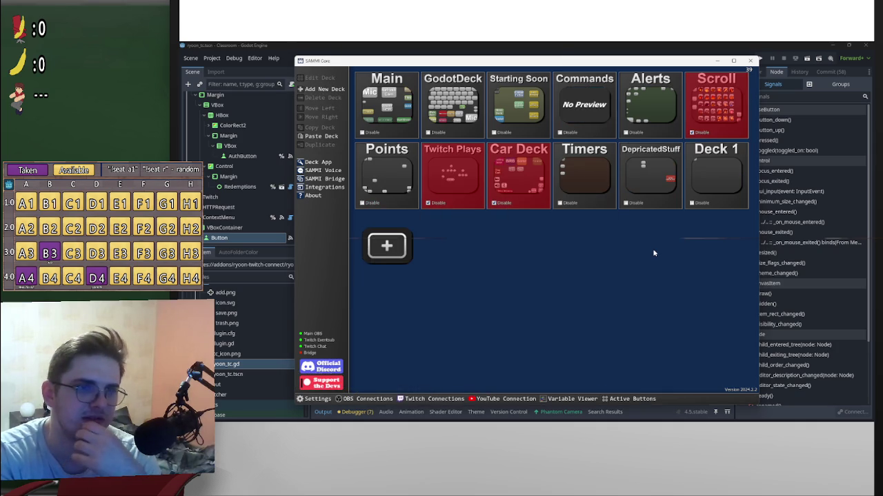
# Step: Save the Commands deck twice, disable the Scroll deck, and minimize SAMMI
pyautogui.doubleClick(584, 104)
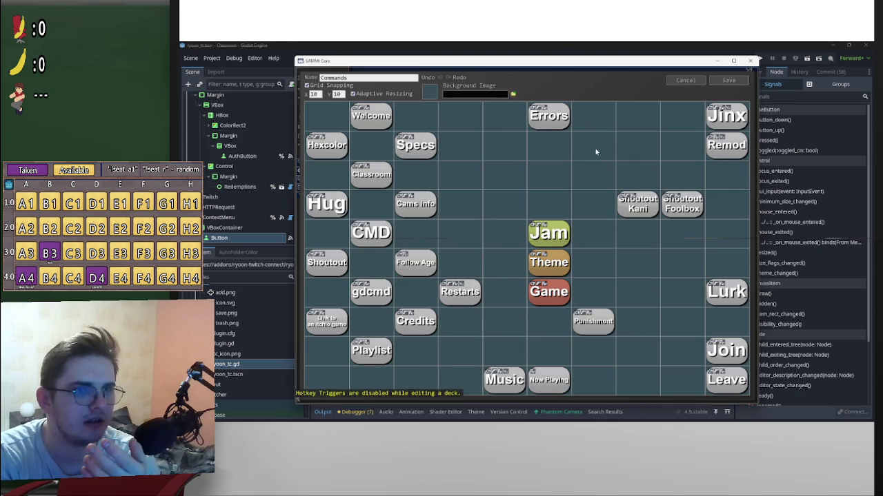
pyautogui.click(721, 82)
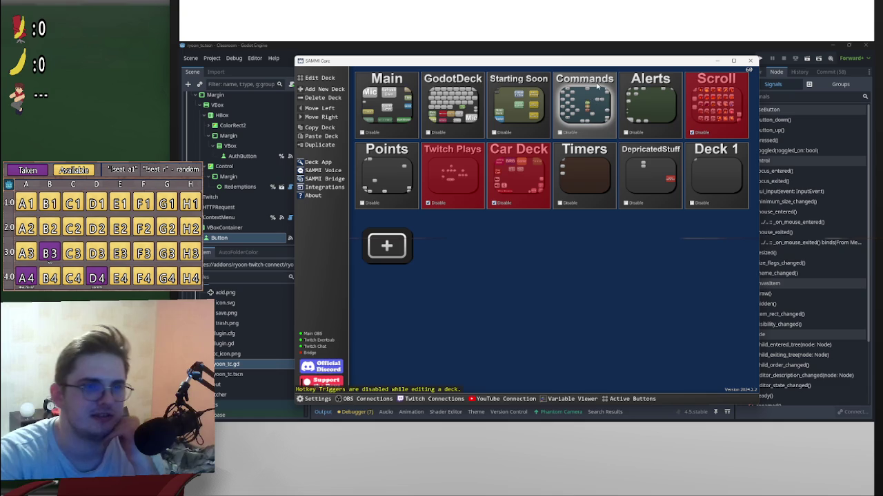
pyautogui.doubleClick(597, 85)
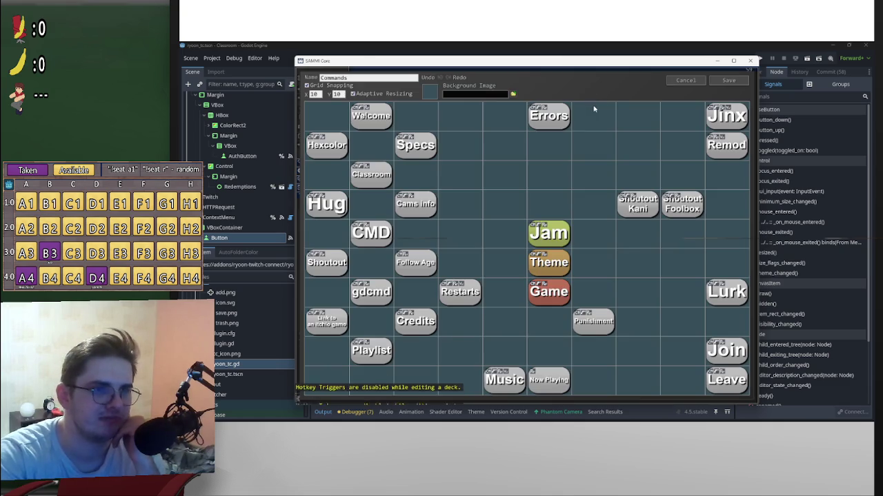
pyautogui.click(729, 82)
pyautogui.click(691, 132)
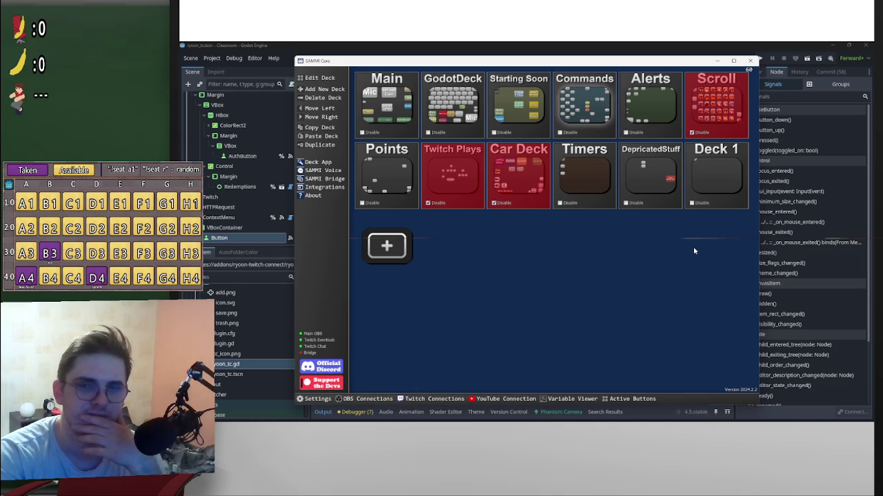
pyautogui.click(719, 62)
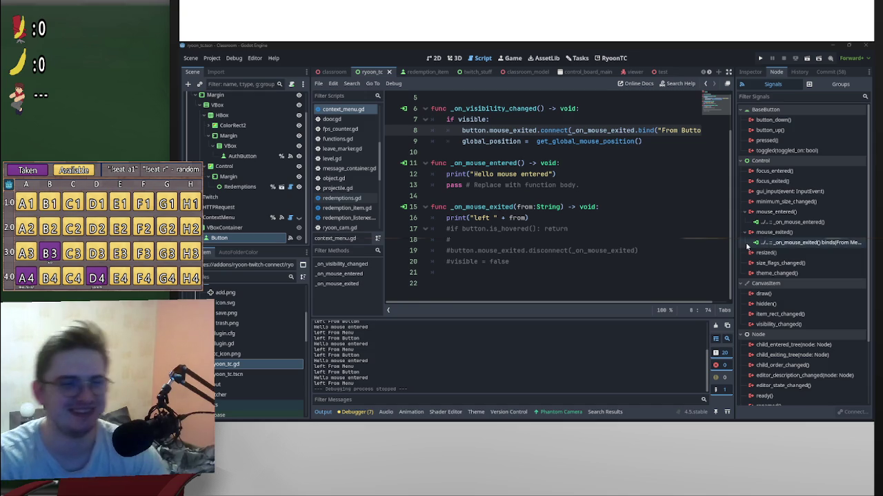
# Step: Place the caret at the end of script line 12, then switch to the 2D workspace
pyautogui.scroll(2, 649, 249)
pyautogui.click(645, 219)
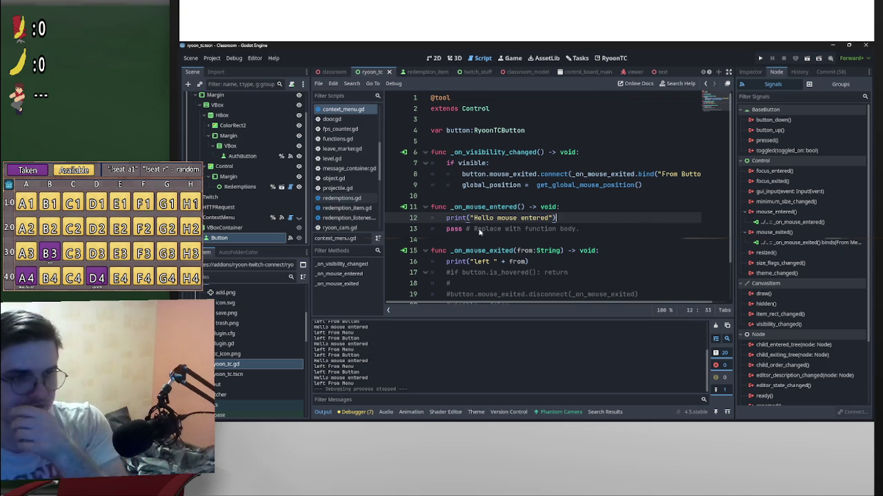
pyautogui.moveTo(448, 225)
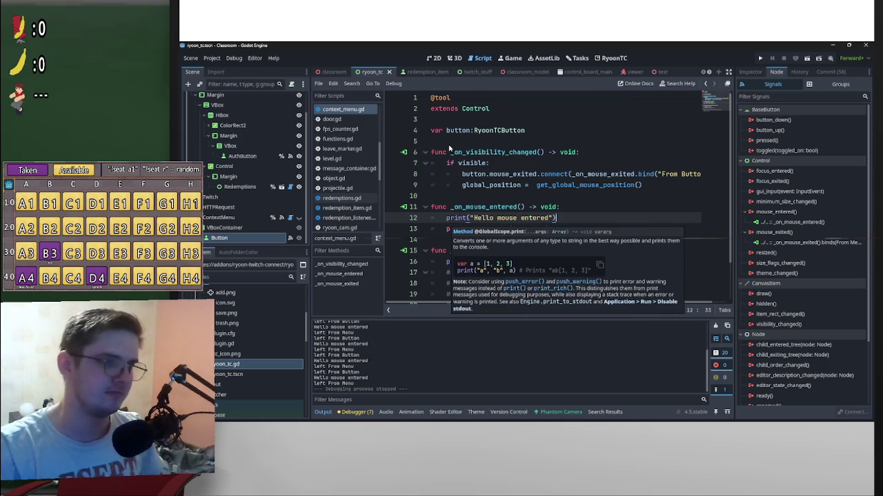
pyautogui.scroll(-2, 521, 180)
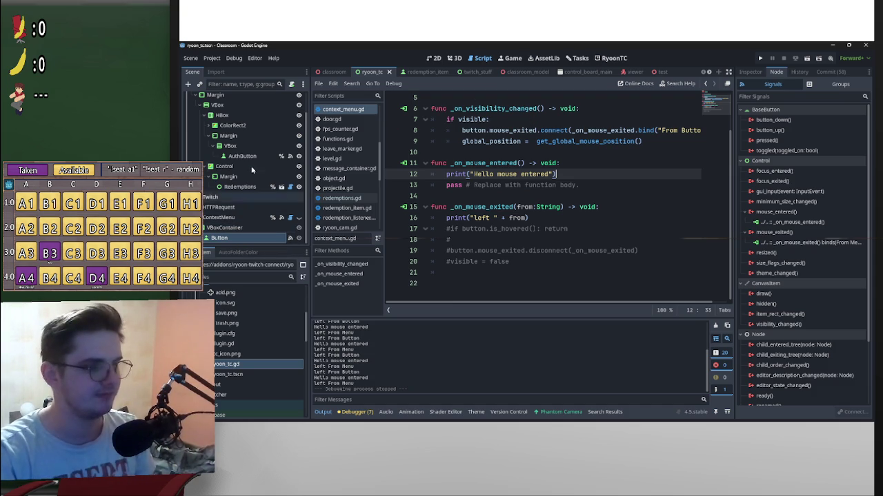
pyautogui.click(455, 58)
pyautogui.click(434, 57)
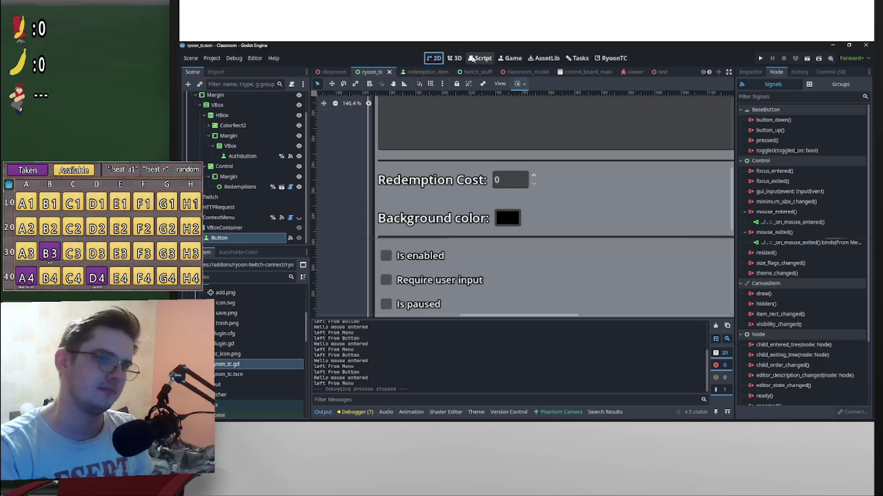
# Step: Toggle between the 3D and 2D workspaces, then run the Classroom project in a debug window
pyautogui.click(480, 58)
pyautogui.click(455, 58)
pyautogui.click(433, 58)
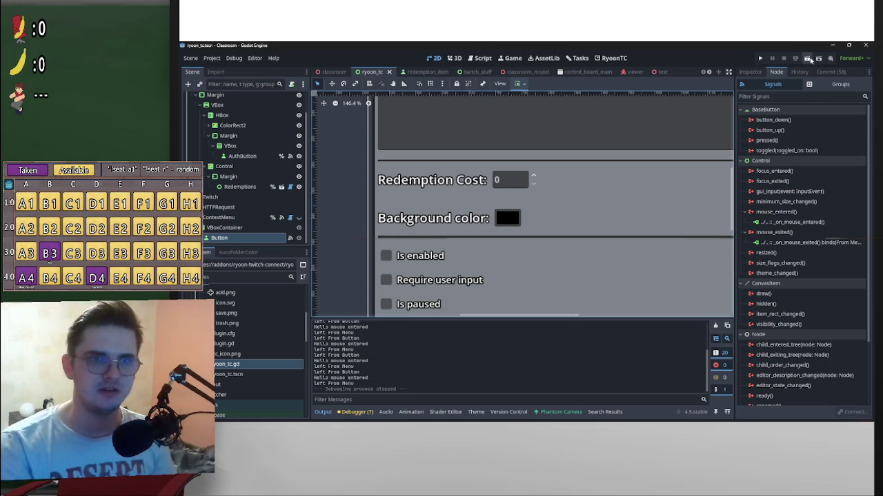
pyautogui.click(809, 59)
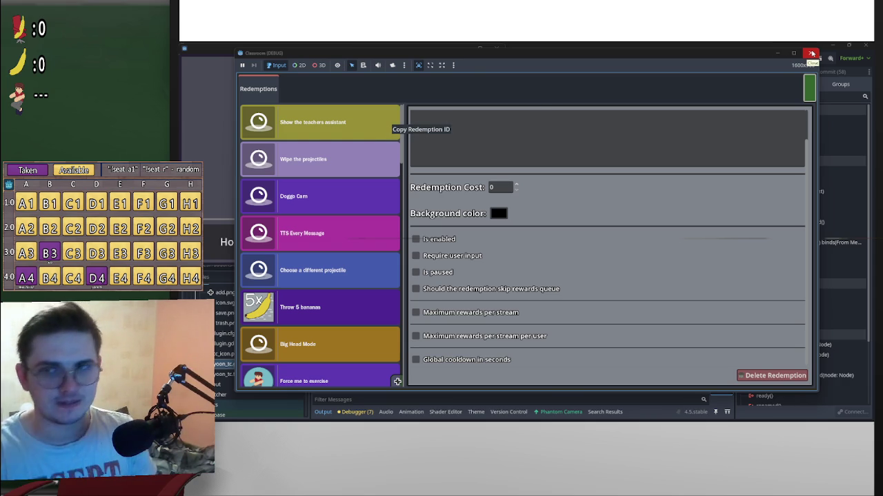
# Step: Close the Classroom (DEBUG) game window to end the test run
pyautogui.click(813, 53)
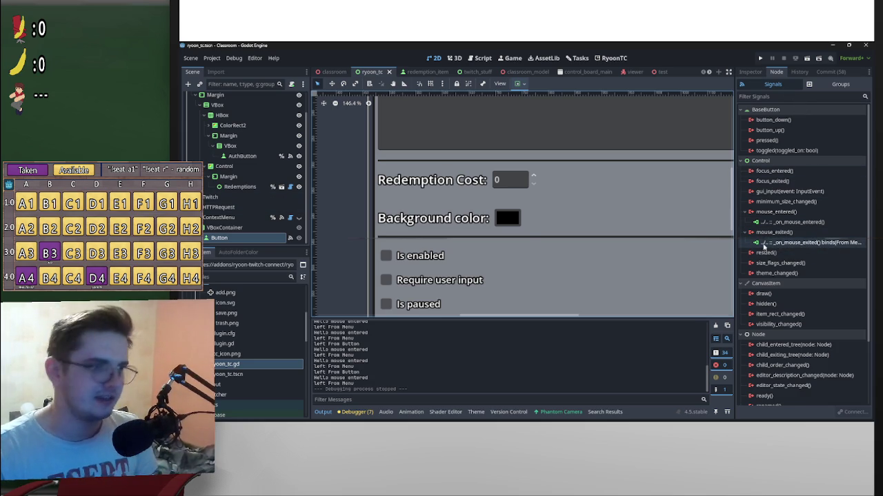
# Step: Edit the Button's mouse_exited connection to _on_mouse_exited, tick Deferred, and reconnect
pyautogui.rightClick(823, 244)
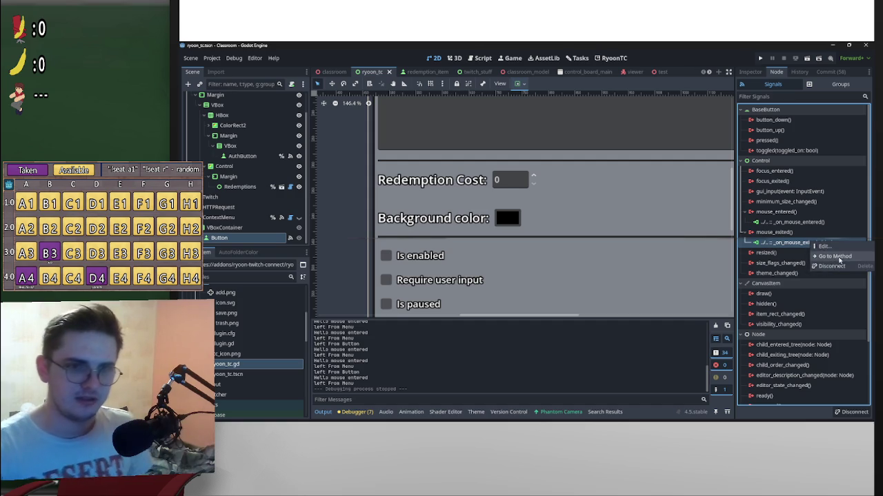
pyautogui.click(825, 246)
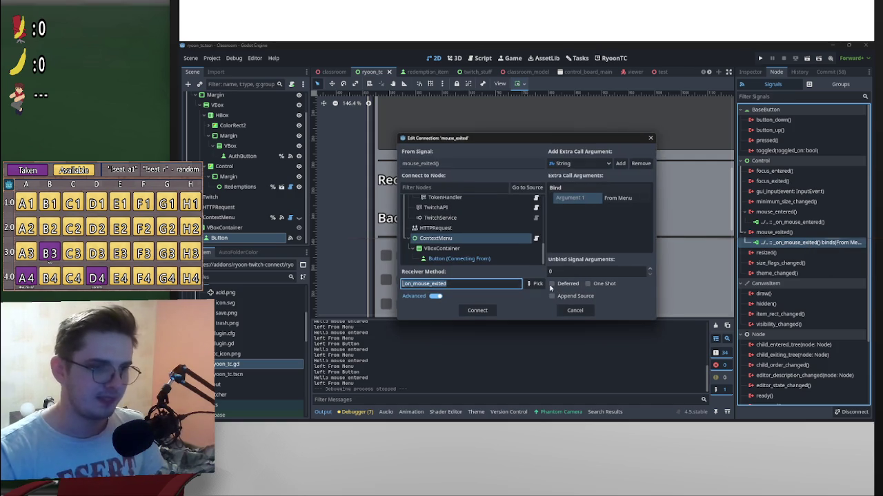
pyautogui.click(553, 285)
pyautogui.click(475, 311)
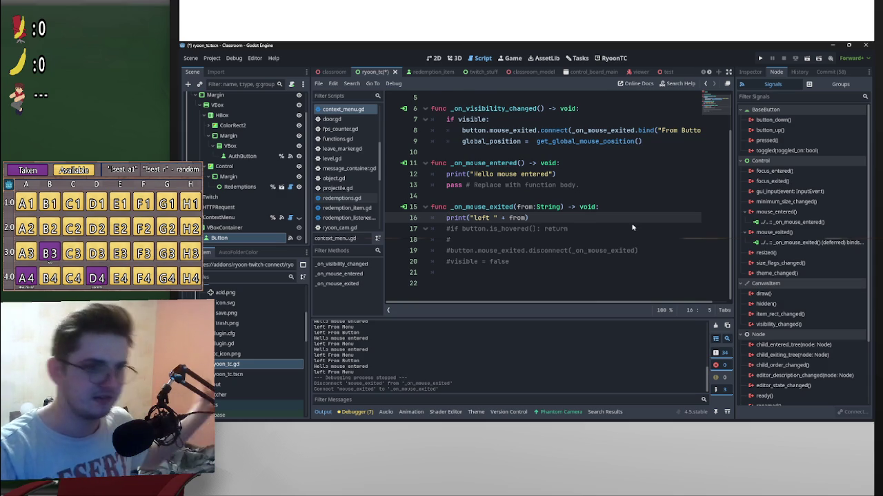
# Step: Append .call_deferred to the connect call at the end of line 8
pyautogui.scroll(1, 632, 228)
pyautogui.hscroll(1, 648, 193)
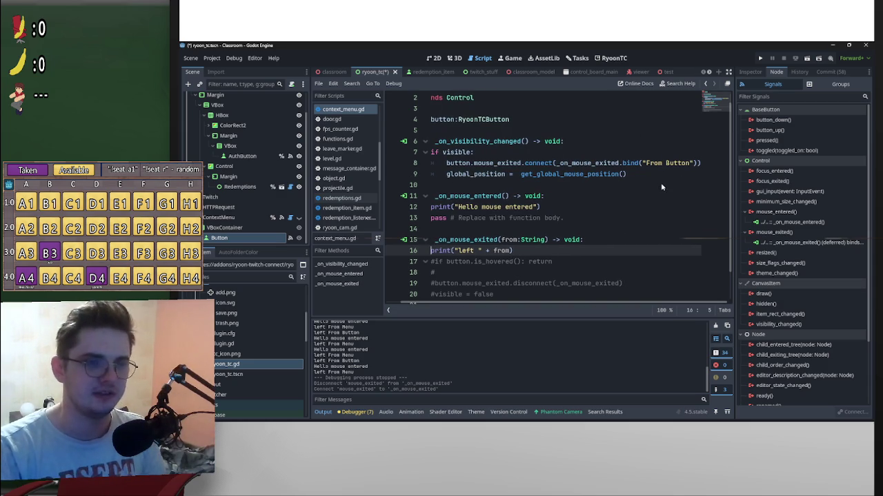
pyautogui.moveTo(557, 166)
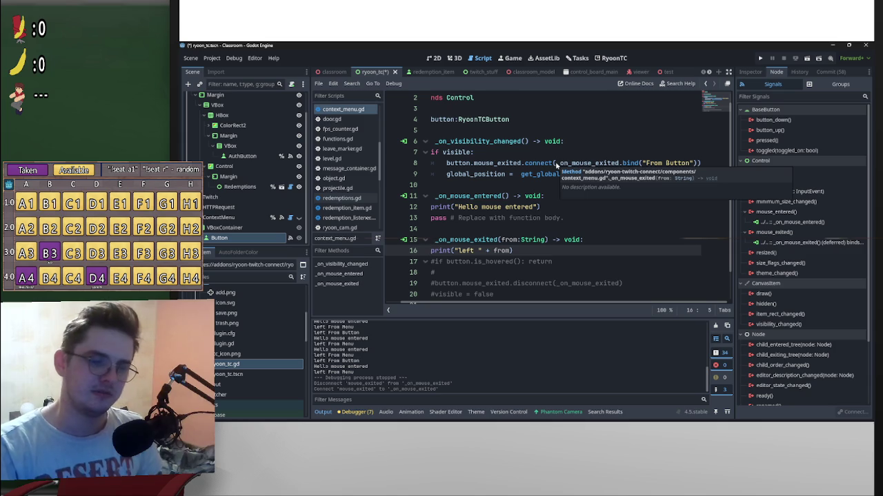
pyautogui.click(696, 164)
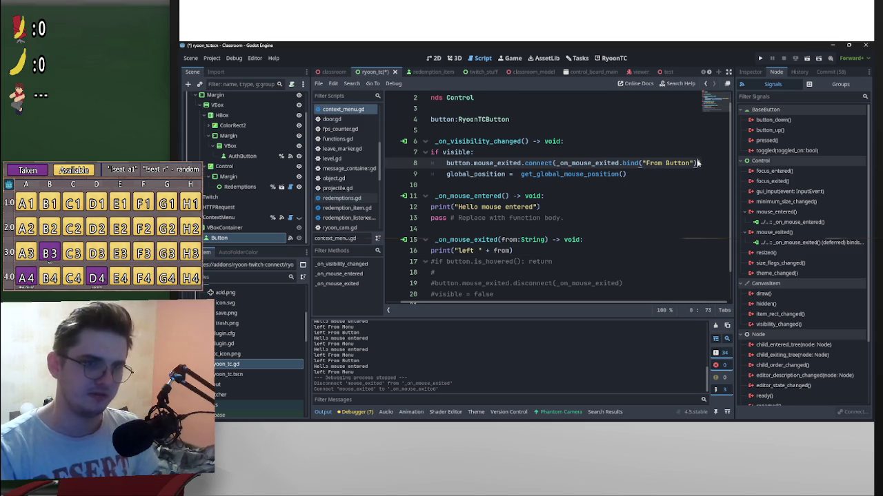
pyautogui.write('.def')
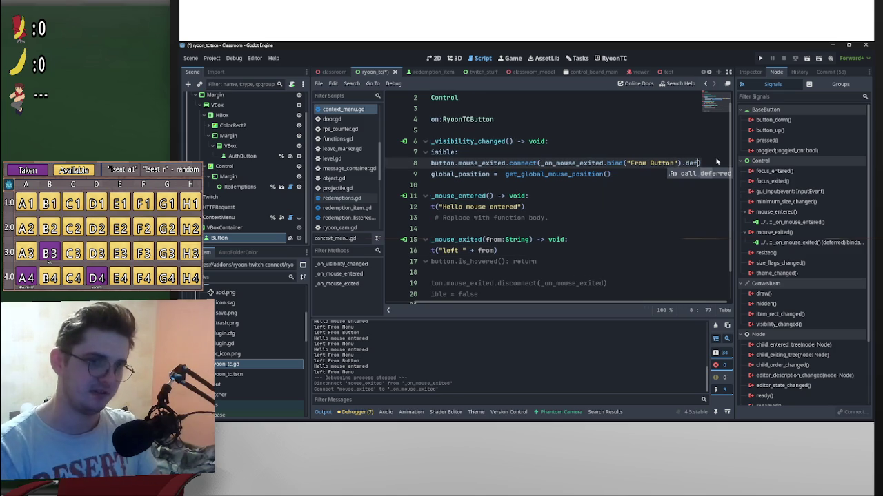
pyautogui.press('Return')
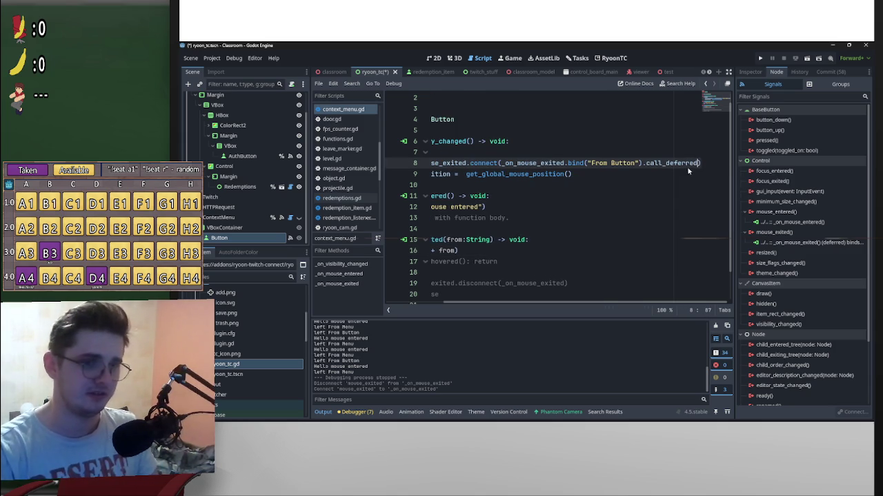
# Step: Undo the call_deferred addition, save the script, and open the Signal reference at connect()
pyautogui.moveTo(696, 166)
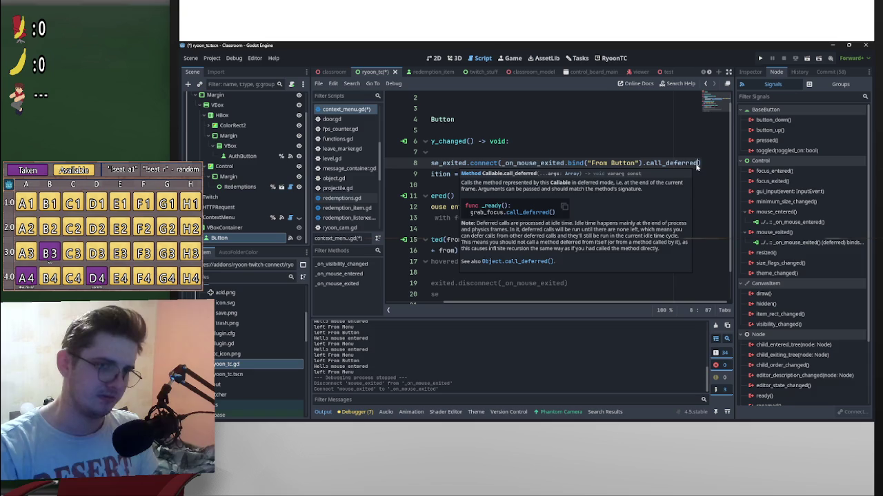
pyautogui.press('BackSpace')
pyautogui.press('BackSpace')
pyautogui.press('BackSpace')
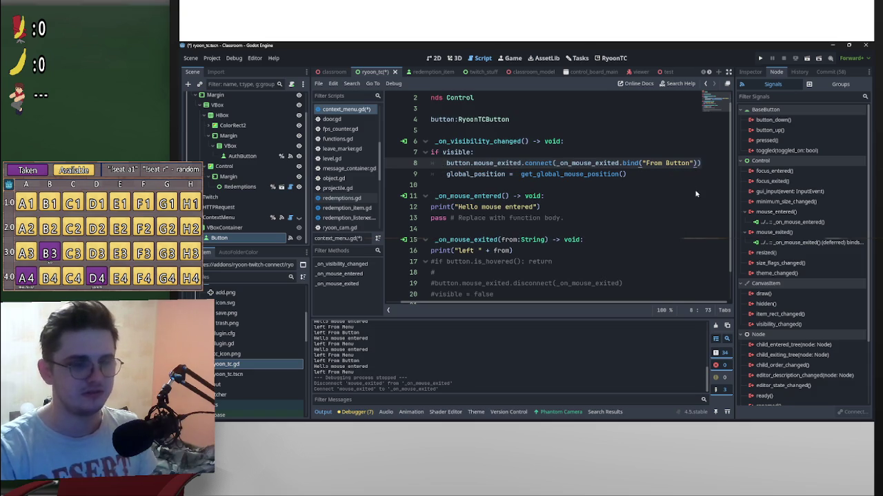
pyautogui.hotkey('ctrl', 's')
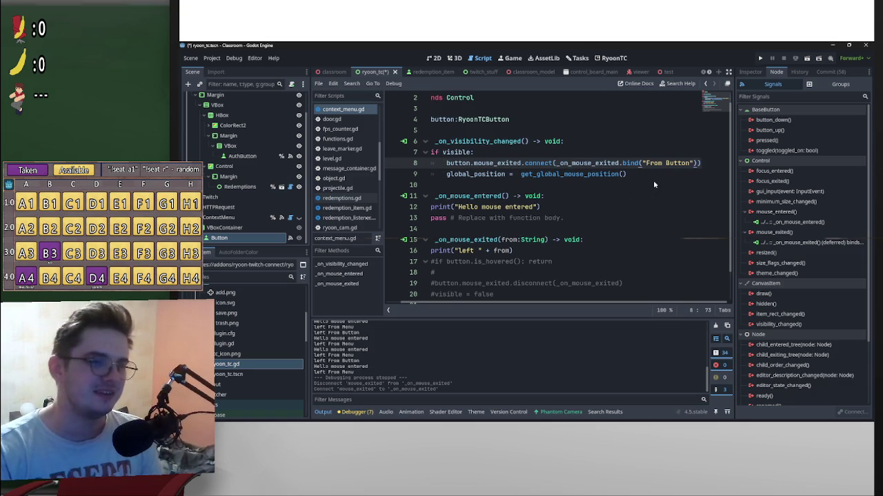
pyautogui.keyDown('ctrl'); pyautogui.click(543, 164); pyautogui.keyUp('ctrl')
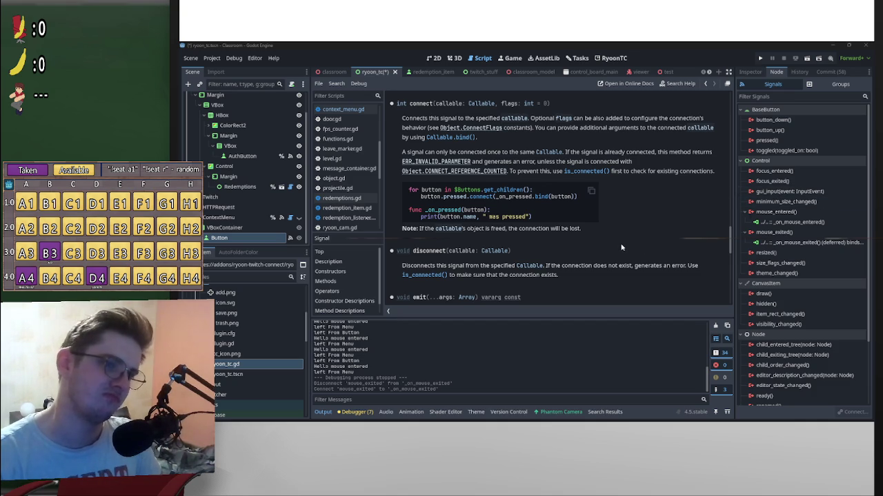
# Step: Back in context_menu.gd, insert a call_deferred() line above global_position on line 9
pyautogui.hotkey('ctrl', 'w')
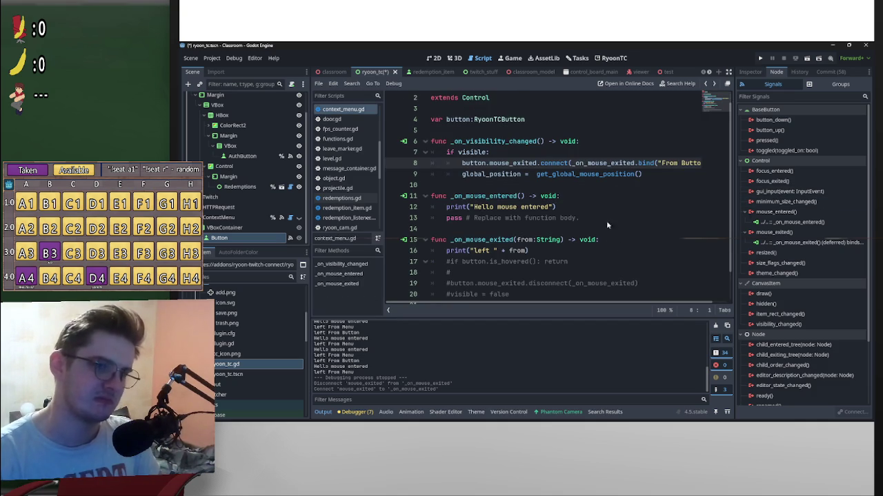
pyautogui.click(460, 175)
pyautogui.press('Return')
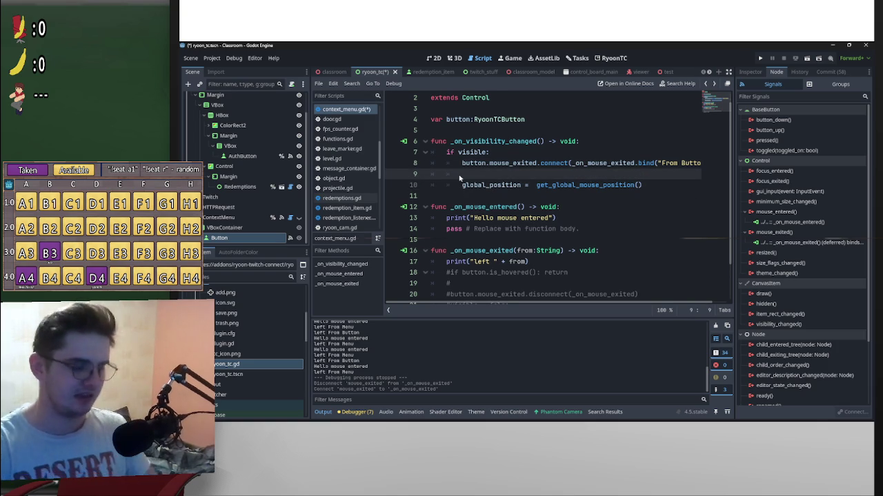
pyautogui.moveTo(609, 166)
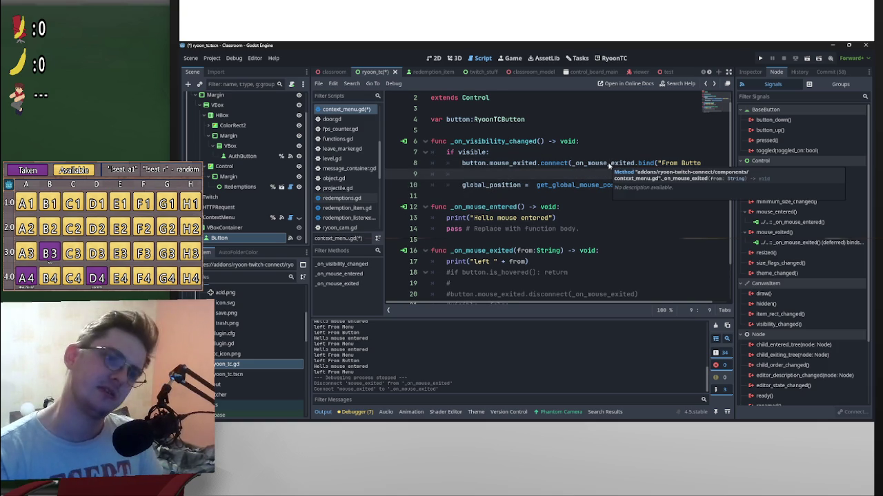
pyautogui.write('call')
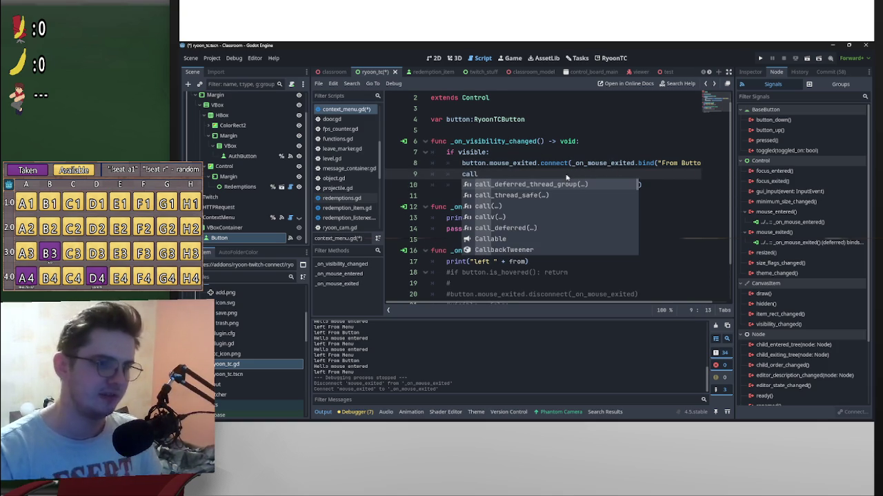
pyautogui.click(524, 228)
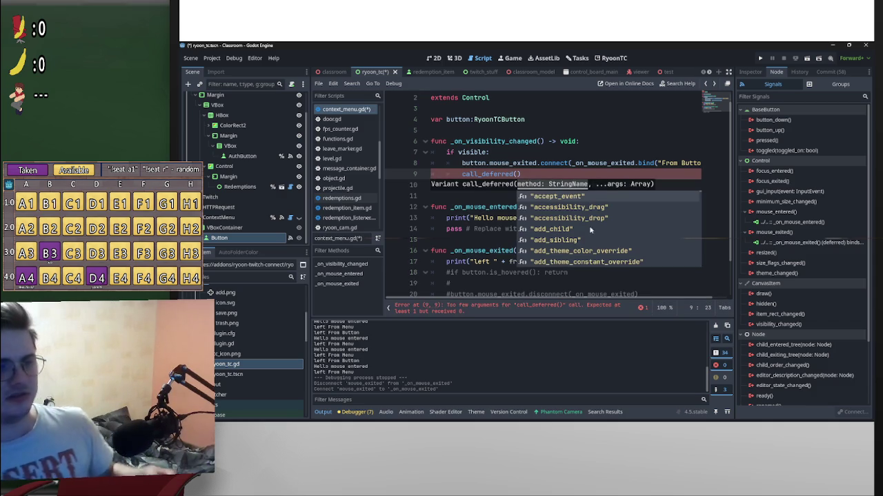
# Step: Scroll through the script, then select the call_deferred() text on line 9
pyautogui.scroll(-3, 593, 231)
pyautogui.scroll(-10, 597, 237)
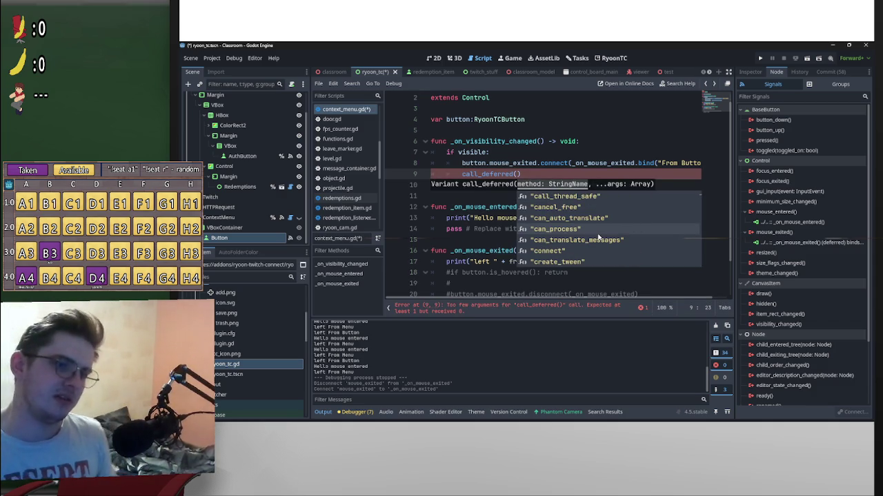
pyautogui.scroll(-6, 602, 236)
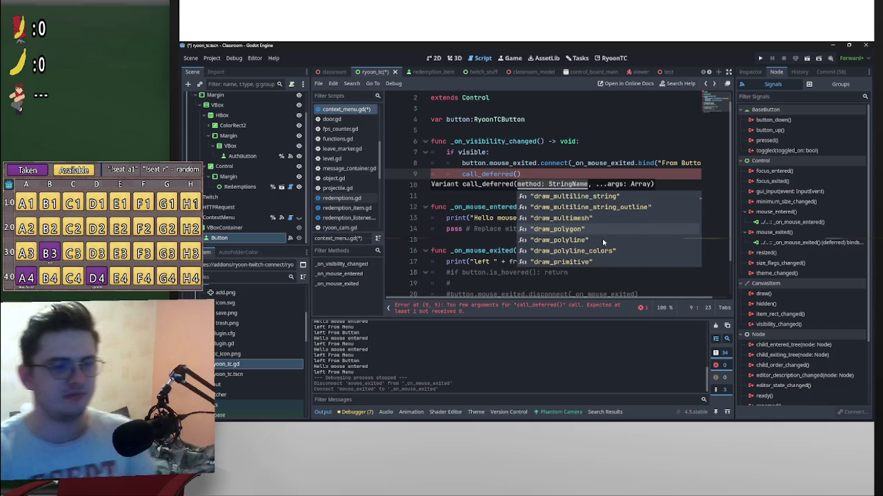
pyautogui.scroll(-7, 571, 229)
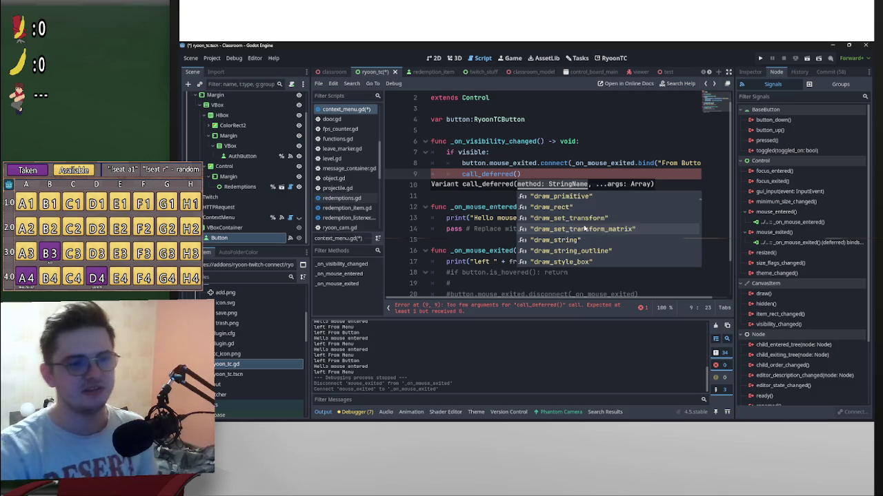
pyautogui.scroll(-8, 586, 229)
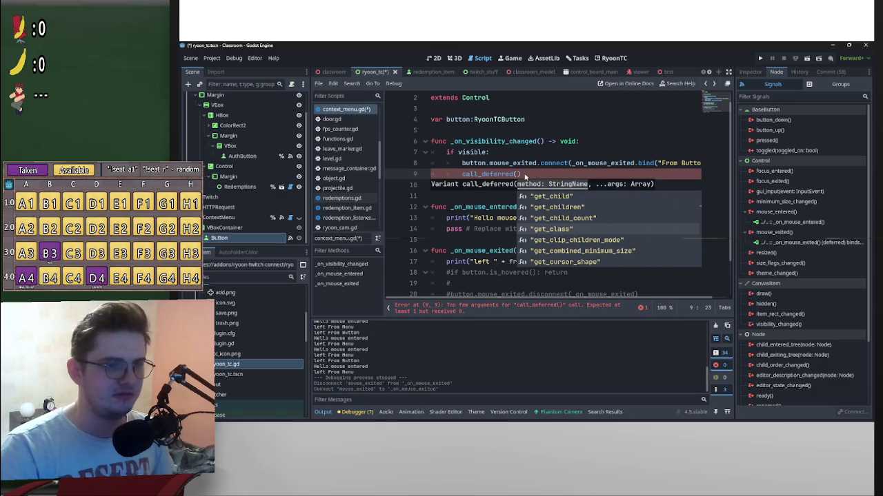
pyautogui.scroll(-8, 610, 235)
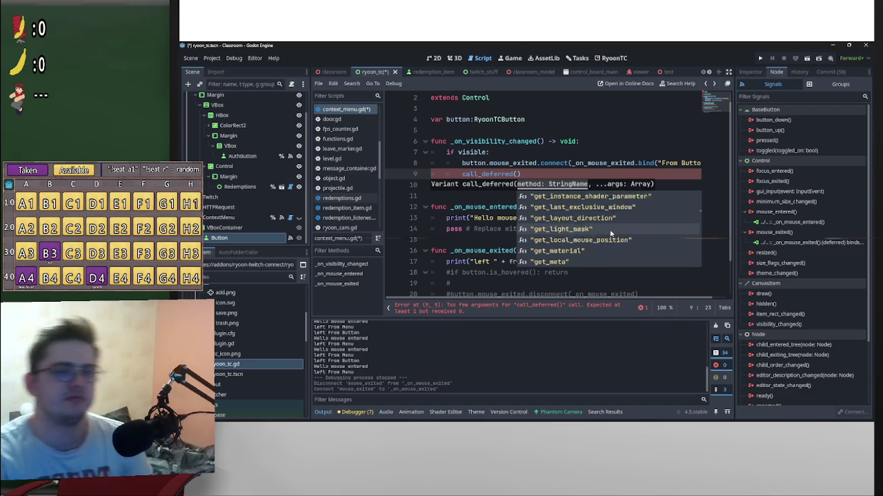
pyautogui.scroll(-4, 610, 234)
pyautogui.scroll(-3, 612, 234)
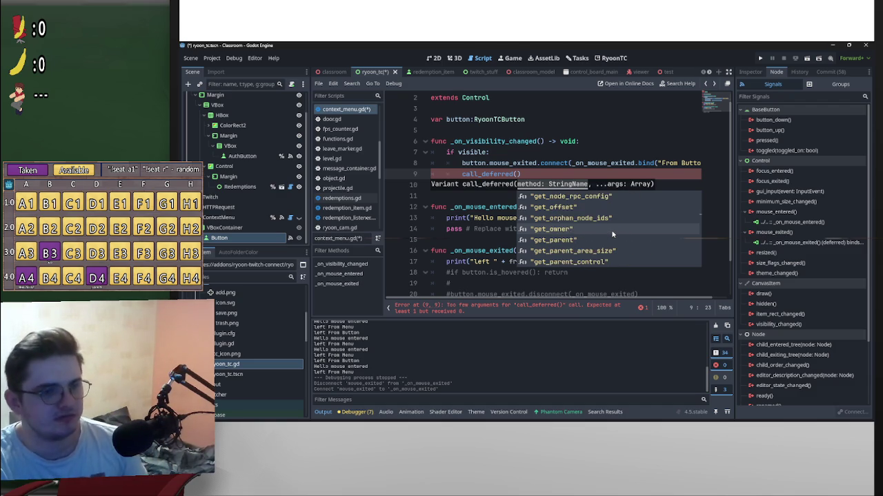
pyautogui.scroll(-4, 611, 237)
pyautogui.moveTo(522, 174)
pyautogui.mouseDown()
pyautogui.moveTo(427, 177)
pyautogui.moveTo(459, 177)
pyautogui.mouseUp()
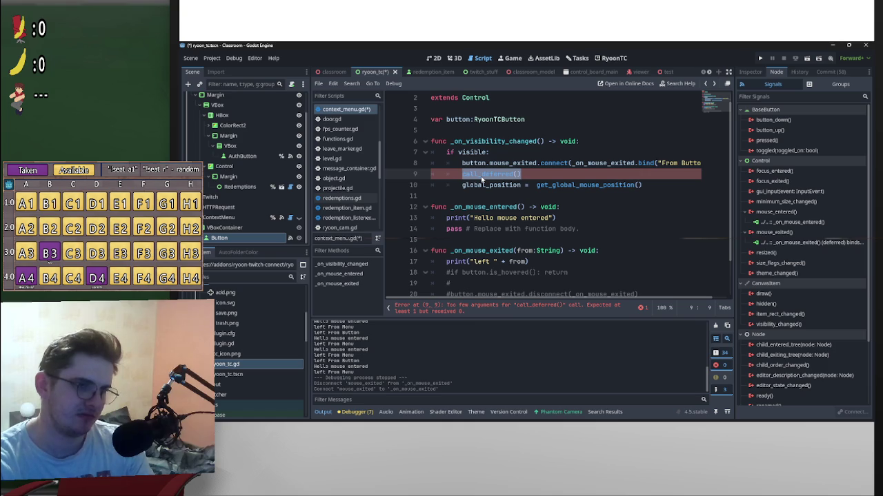
# Step: Replace call_deferred() on line 9 with 'Callable.' using autocomplete
pyautogui.click(536, 178)
pyautogui.press('BackSpace')
pyautogui.press('BackSpace')
pyautogui.press('BackSpace')
pyautogui.hotkey('ctrl', 'shift', 'Left')
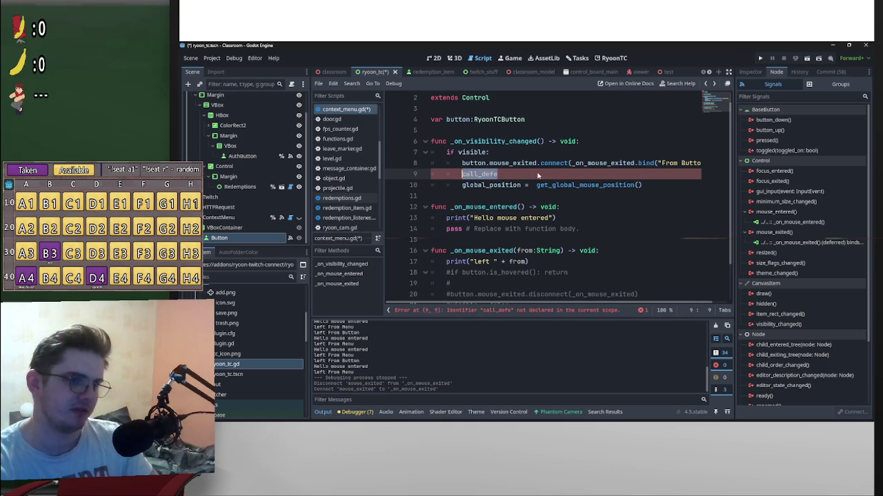
pyautogui.write('call')
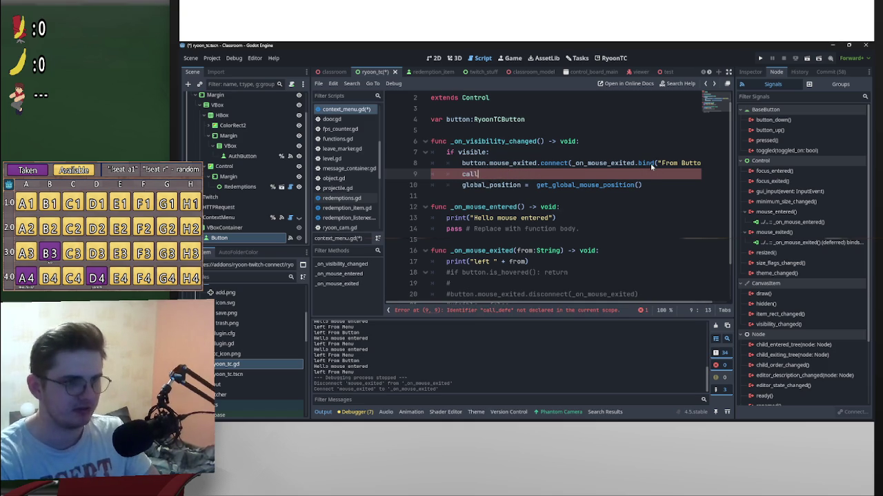
pyautogui.press('Return')
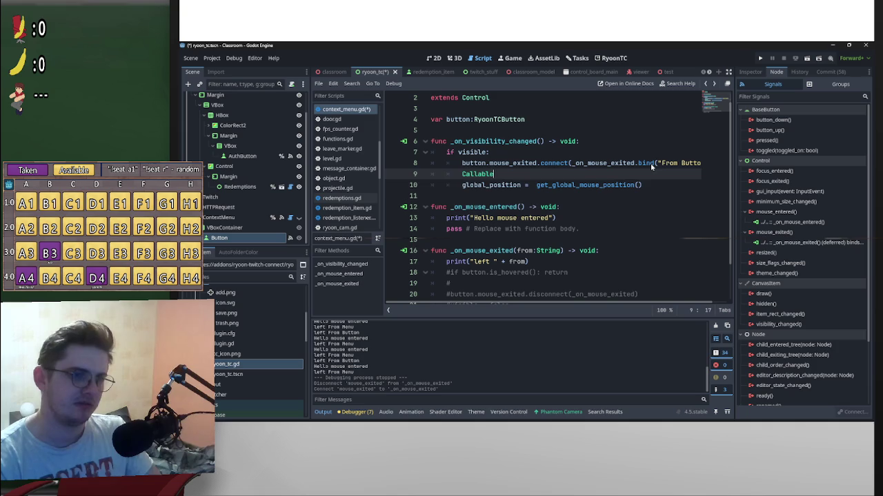
pyautogui.write('.')
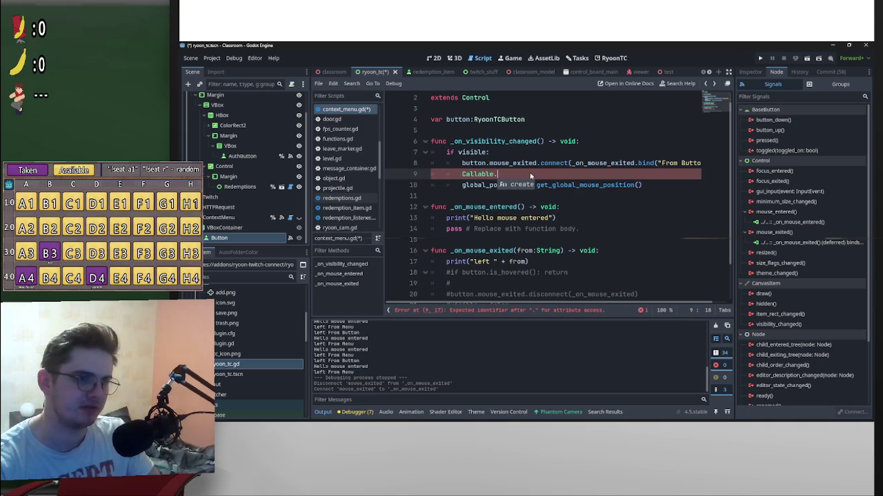
# Step: Open the Callable class documentation from the word Callable
pyautogui.click(477, 176)
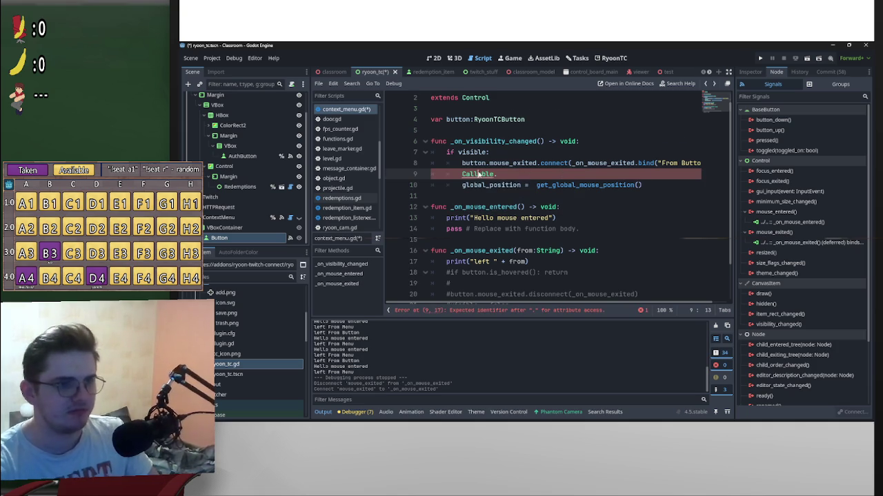
pyautogui.keyDown('ctrl'); pyautogui.click(478, 175); pyautogui.keyUp('ctrl')
pyautogui.scroll(-2, 531, 185)
# Step: Jump to Callable's call_deferred method description and highlight its signature while reading
pyautogui.scroll(-5, 528, 179)
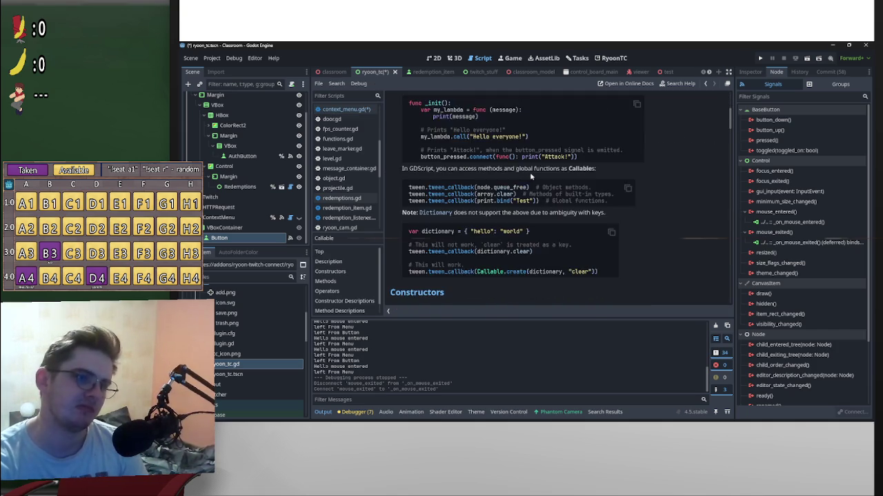
pyautogui.scroll(-5, 580, 176)
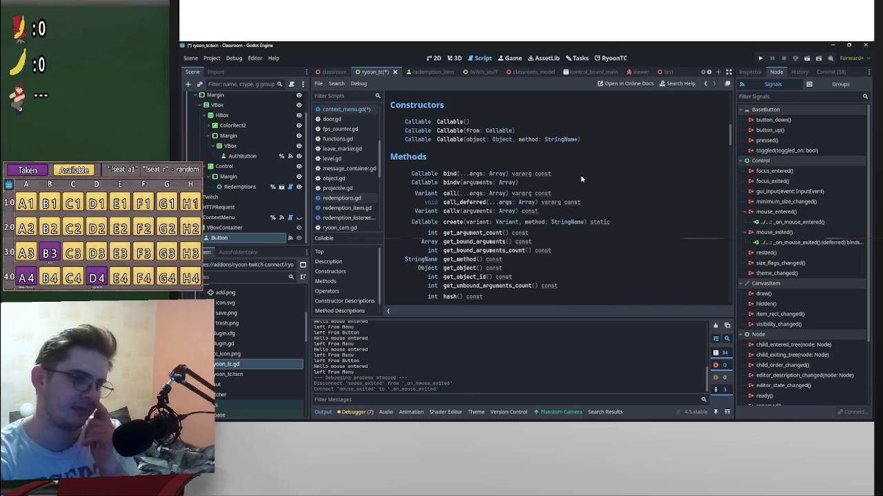
pyautogui.click(464, 203)
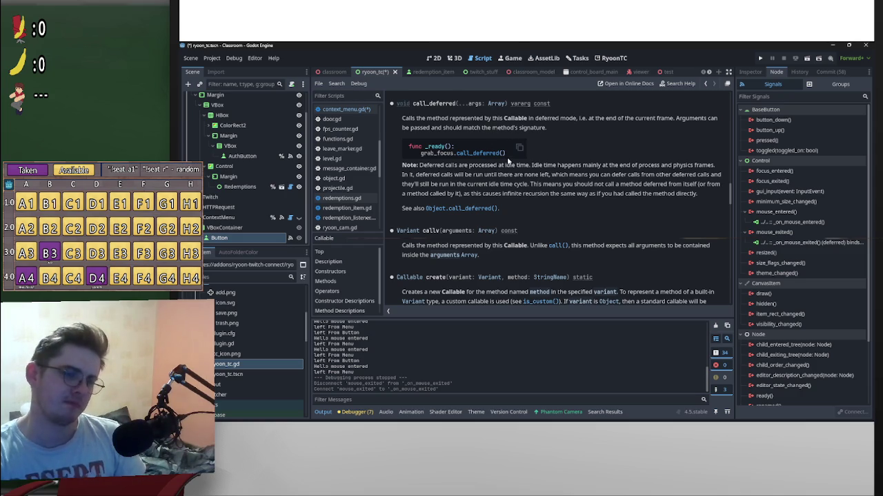
pyautogui.scroll(5, 555, 193)
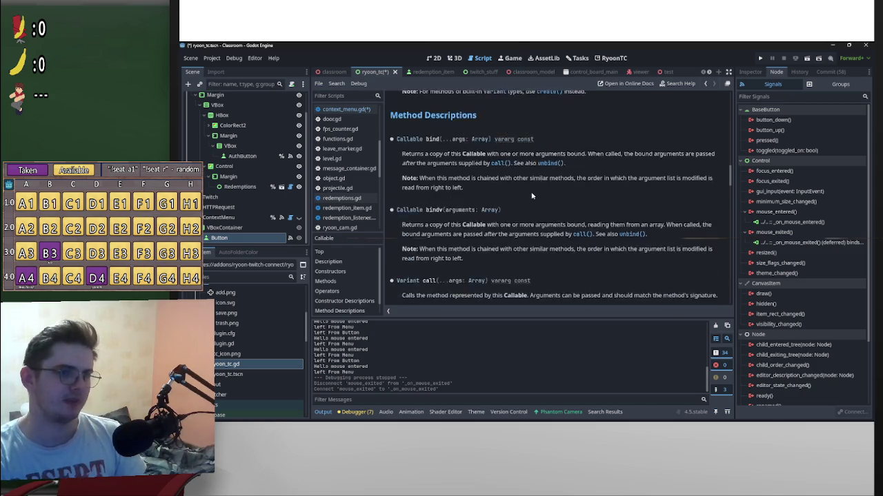
pyautogui.scroll(1, 532, 196)
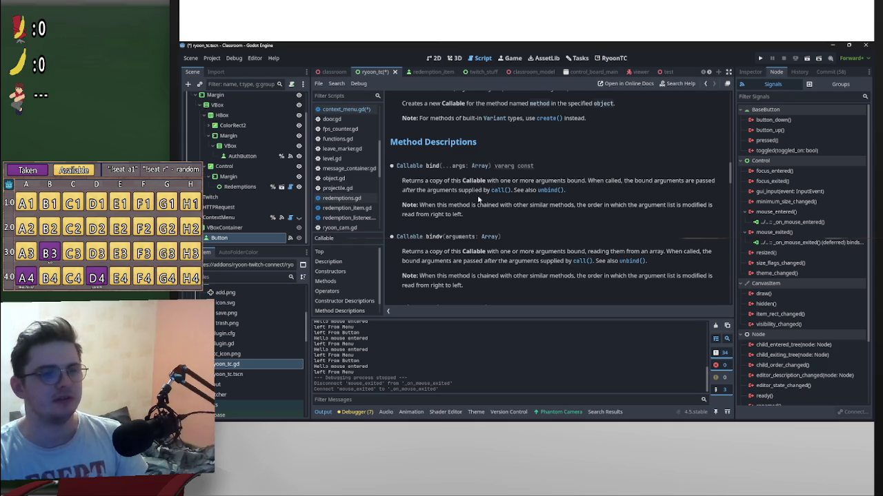
pyautogui.scroll(-4, 477, 200)
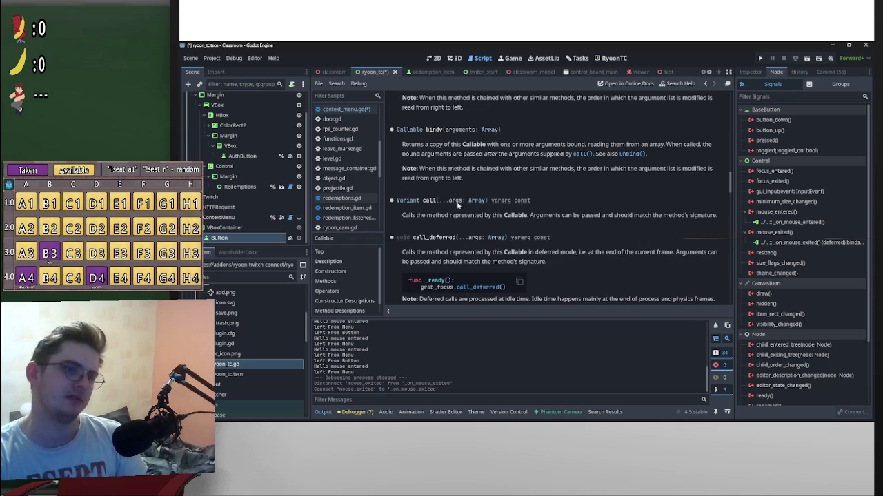
pyautogui.scroll(-1, 458, 207)
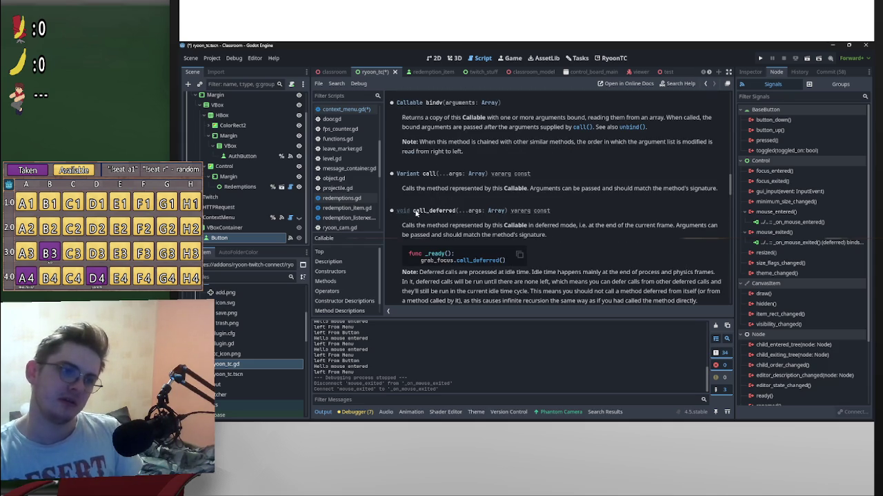
pyautogui.doubleClick(416, 212)
pyautogui.click(463, 230)
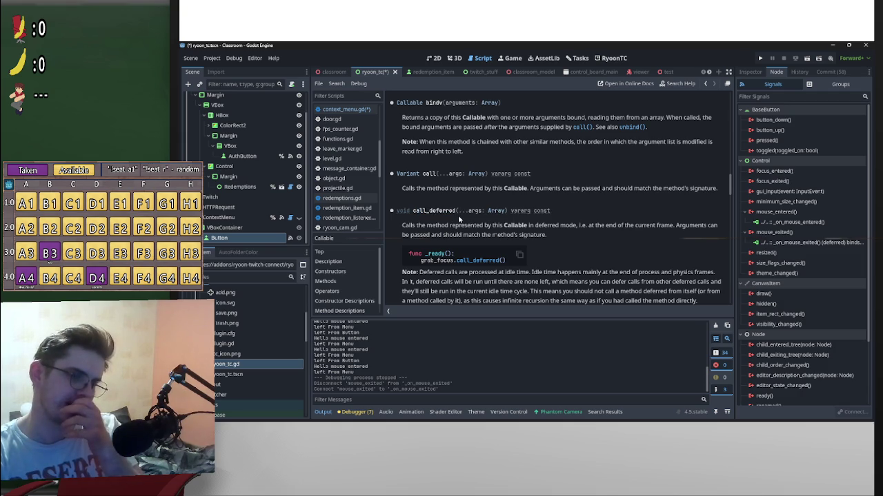
pyautogui.moveTo(412, 213); pyautogui.dragTo(457, 213)
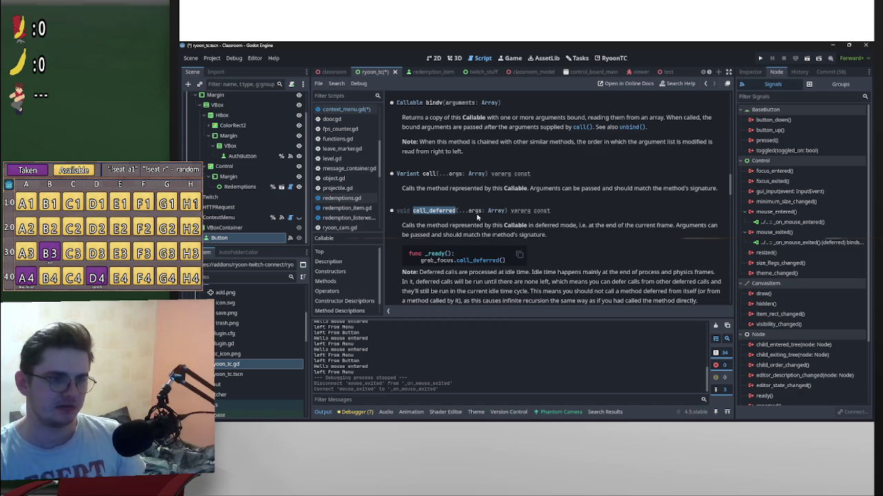
# Step: Return from the Callable docs to the context_menu.gd script
pyautogui.scroll(10, 474, 219)
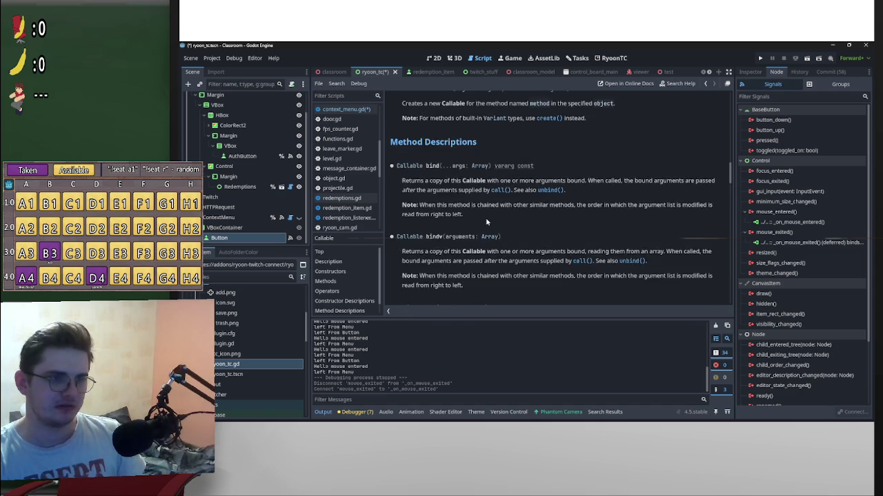
pyautogui.scroll(5, 522, 226)
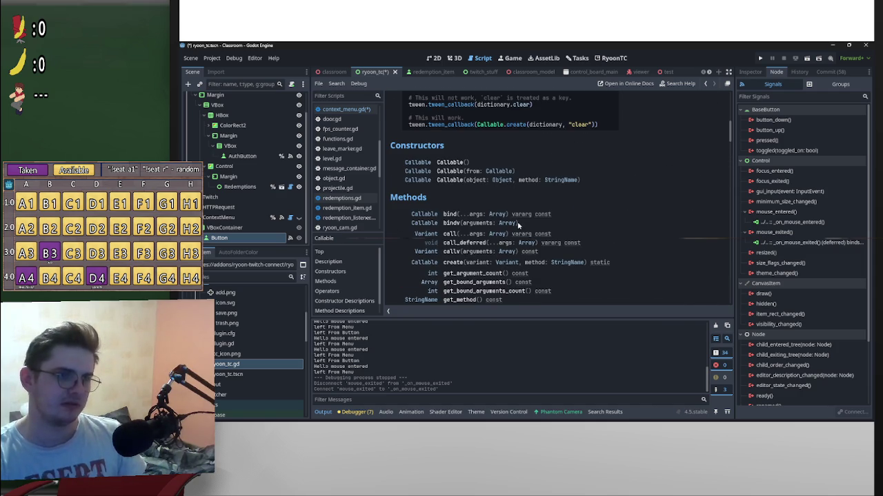
pyautogui.scroll(-5, 520, 221)
pyautogui.hotkey('alt', 'Left')
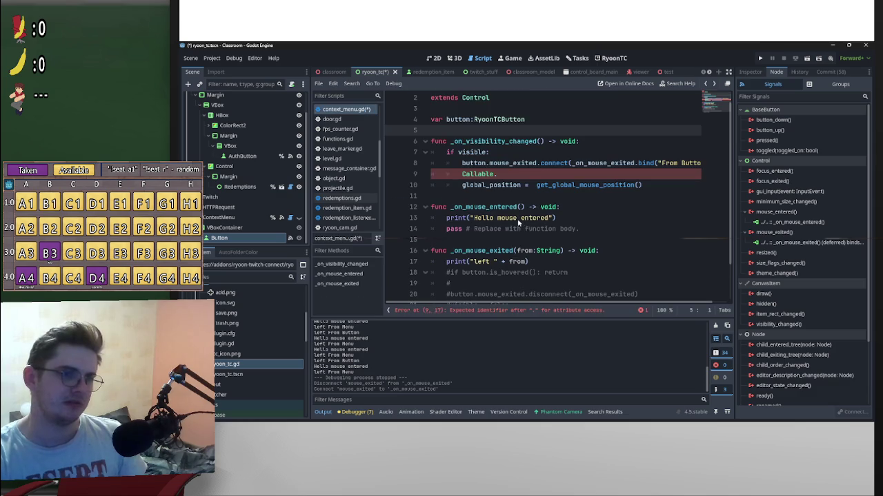
# Step: Delete the stray 'Callable.' line from the script
pyautogui.click(550, 178)
pyautogui.hotkey('shift', 'Home')
pyautogui.hotkey('shift', 'Home')
pyautogui.press('BackSpace')
pyautogui.press('BackSpace')
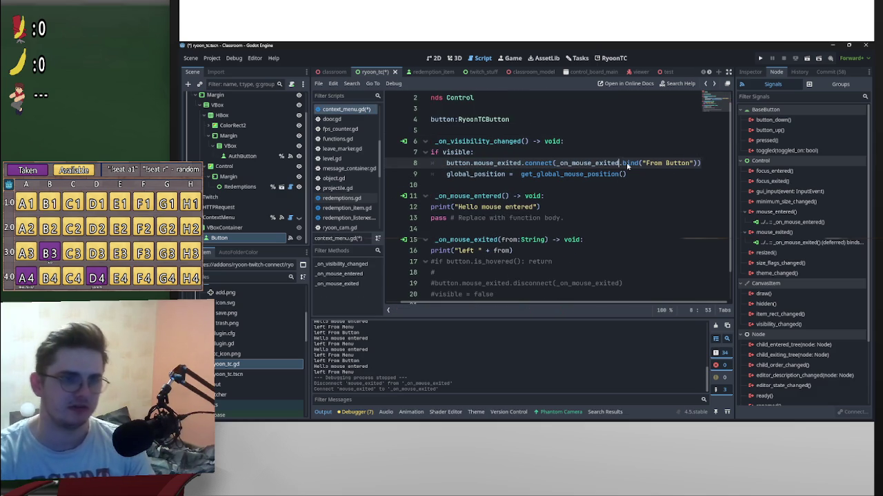
# Step: Make line 8 connect _on_mouse_exited.call_deferred and open the call_deferred docs
pyautogui.write('.ca .')
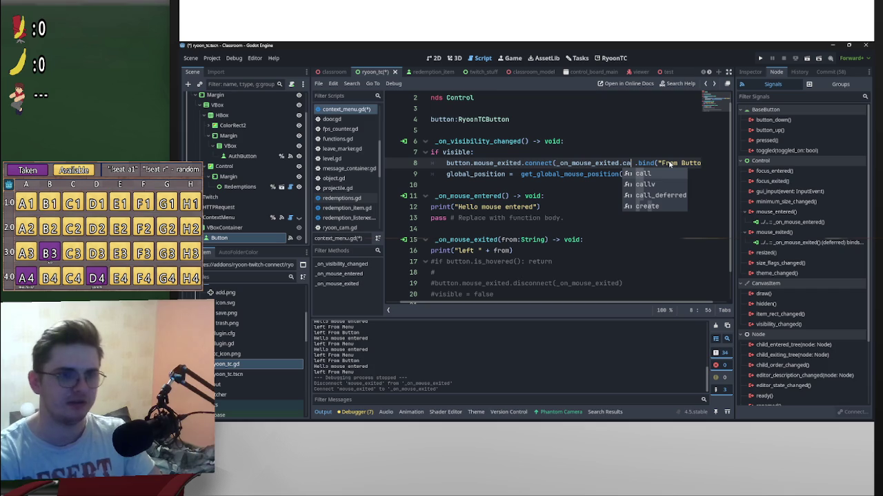
pyautogui.press('Down')
pyautogui.press('Down')
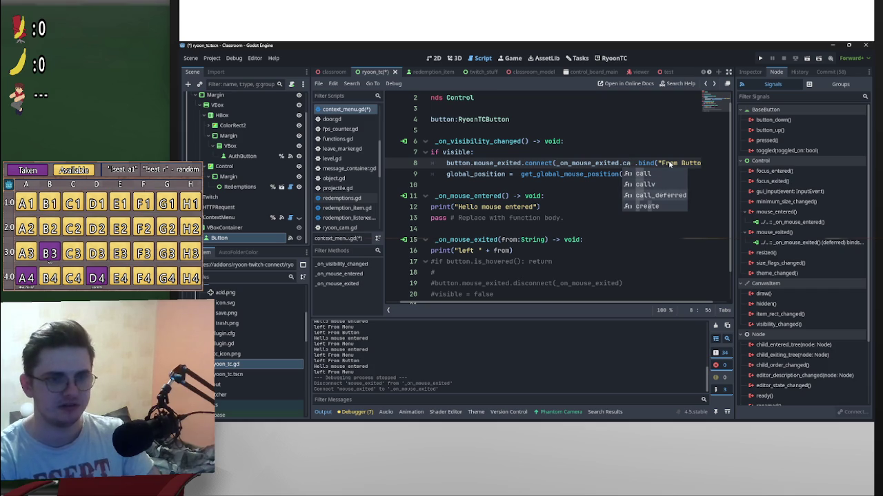
pyautogui.press('Return')
pyautogui.keyDown('ctrl'); pyautogui.click(648, 163); pyautogui.keyUp('ctrl')
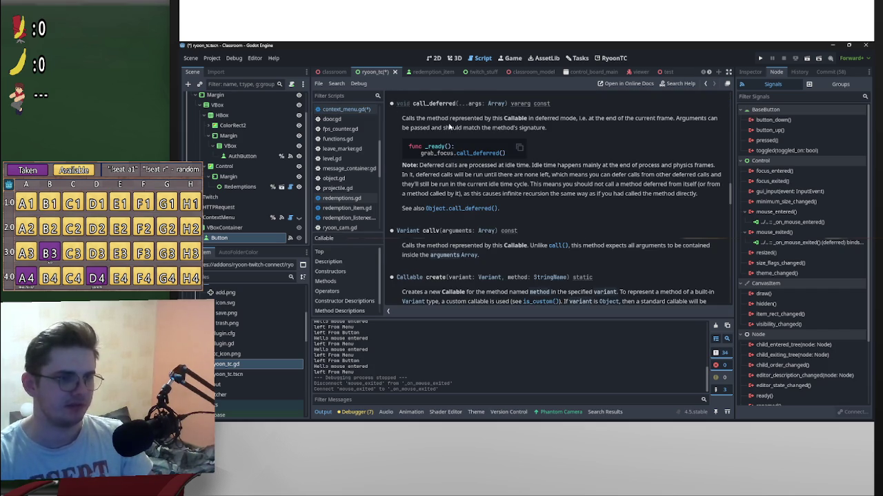
# Step: Scroll the Callable help covering call and call_deferred, then go back to context_menu.gd
pyautogui.scroll(-3, 559, 242)
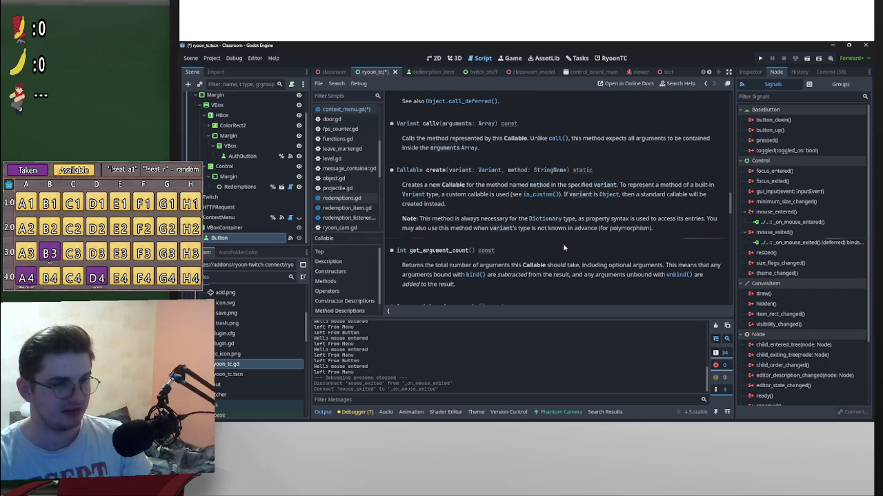
pyautogui.scroll(-2, 563, 244)
pyautogui.scroll(2, 563, 243)
pyautogui.scroll(-3, 562, 255)
pyautogui.scroll(10, 562, 255)
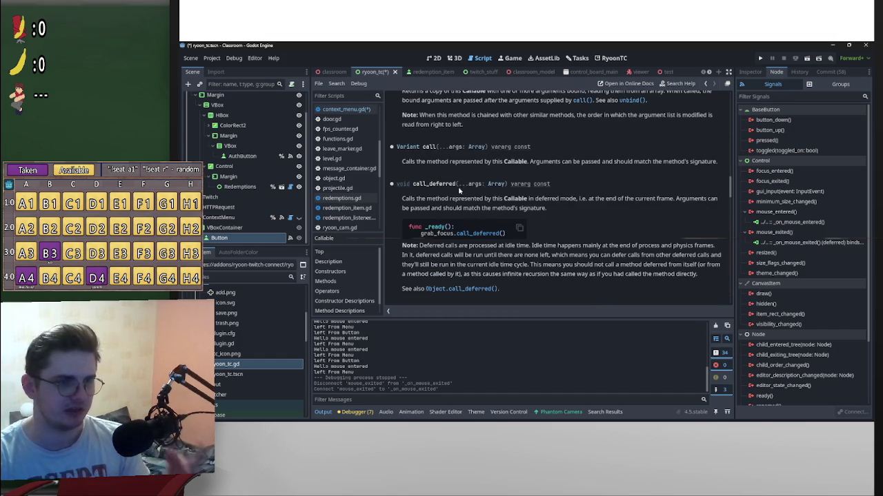
pyautogui.hotkey('alt', 'Left')
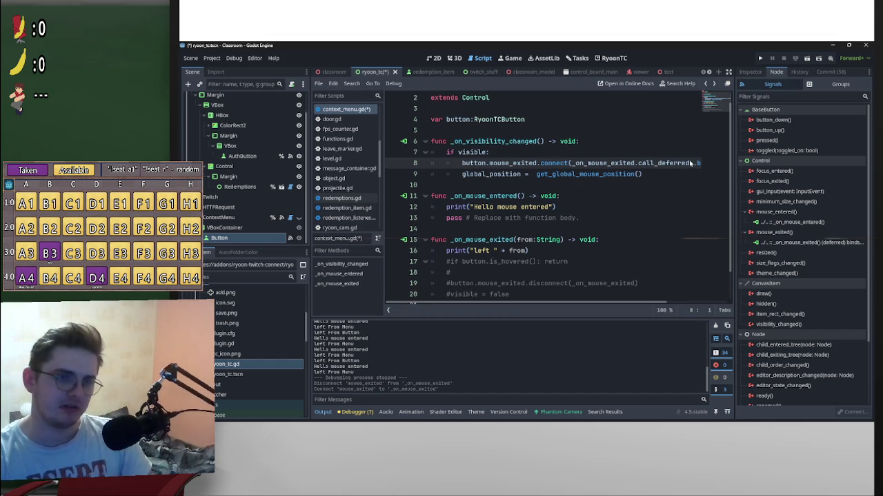
pyautogui.click(689, 162)
pyautogui.press('Left')
pyautogui.press('Left')
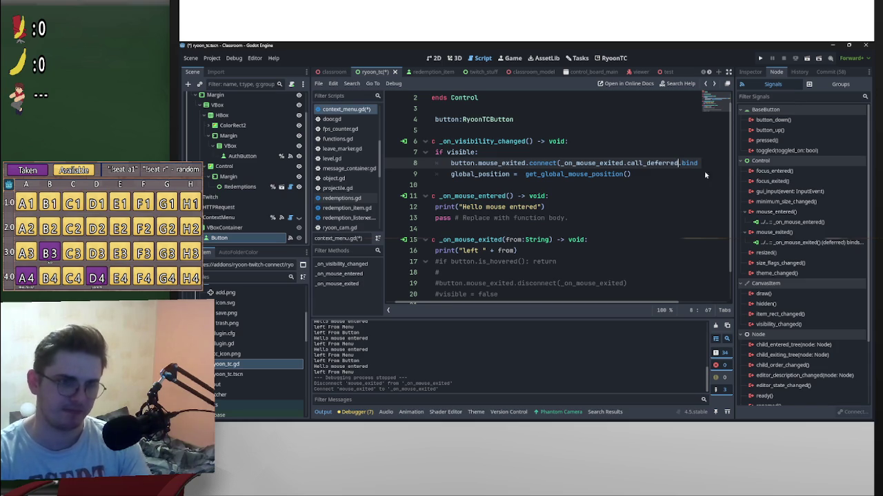
pyautogui.moveTo(651, 304)
pyautogui.mouseDown()
pyautogui.moveTo(694, 304)
pyautogui.moveTo(668, 304)
pyautogui.mouseUp()
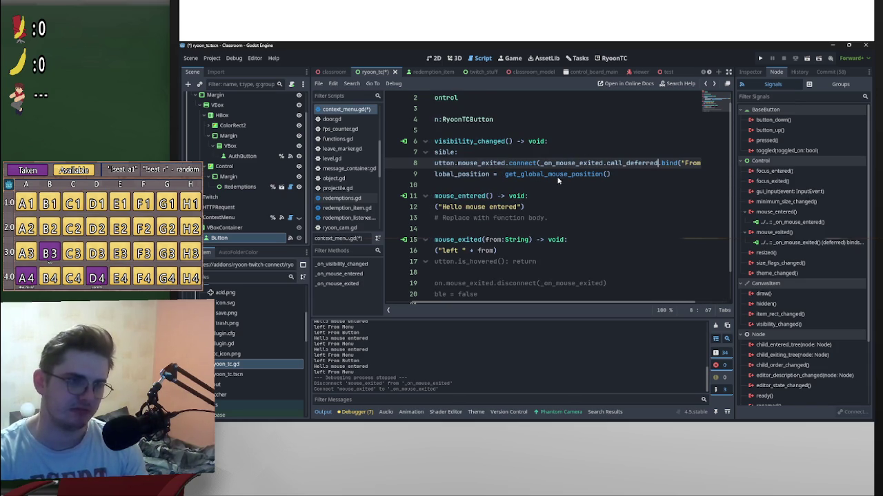
pyautogui.press('Down')
pyautogui.press('Down')
pyautogui.press('Down')
pyautogui.write('se')
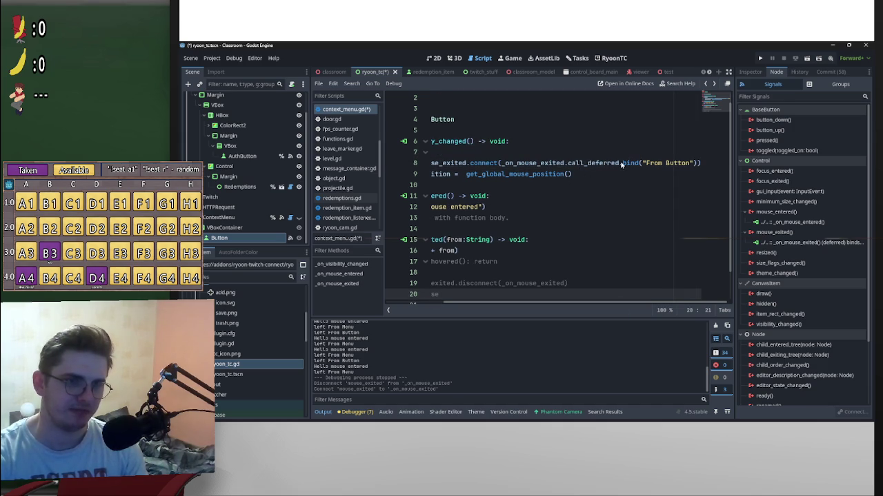
pyautogui.moveTo(622, 163); pyautogui.dragTo(693, 163)
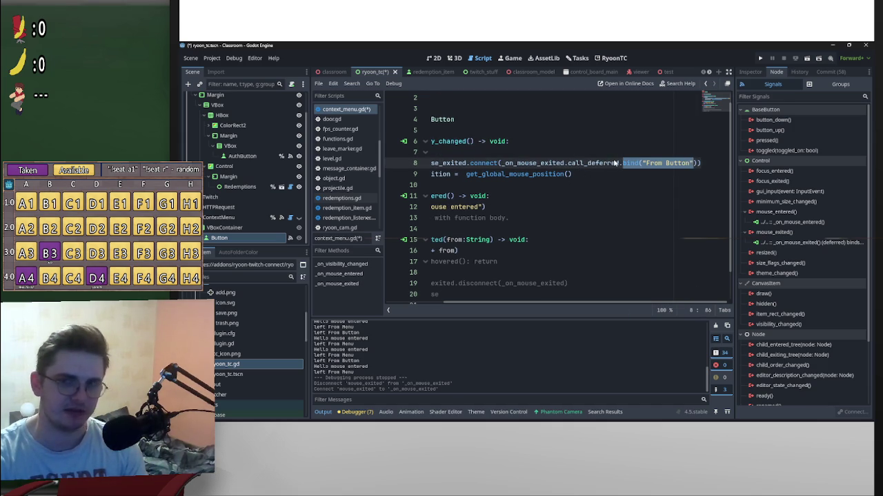
pyautogui.moveTo(616, 163)
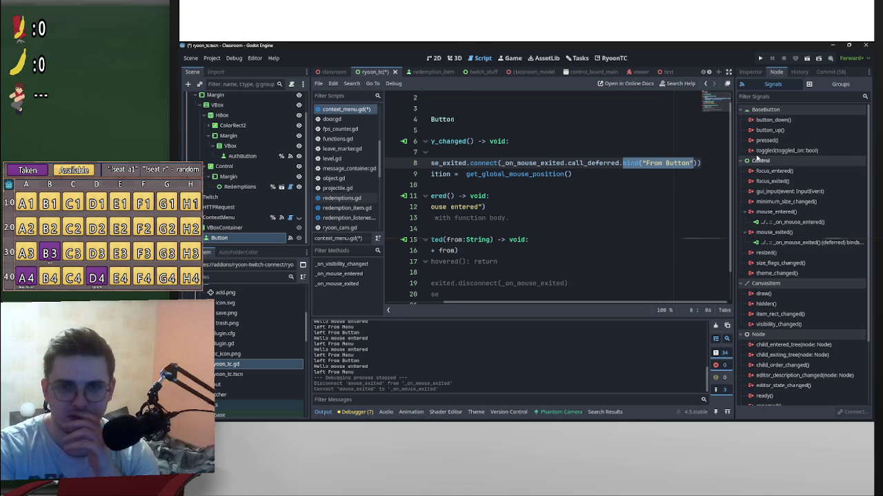
pyautogui.click(619, 164)
pyautogui.moveTo(622, 163)
pyautogui.mouseDown()
pyautogui.moveTo(716, 161)
pyautogui.moveTo(695, 164)
pyautogui.mouseUp()
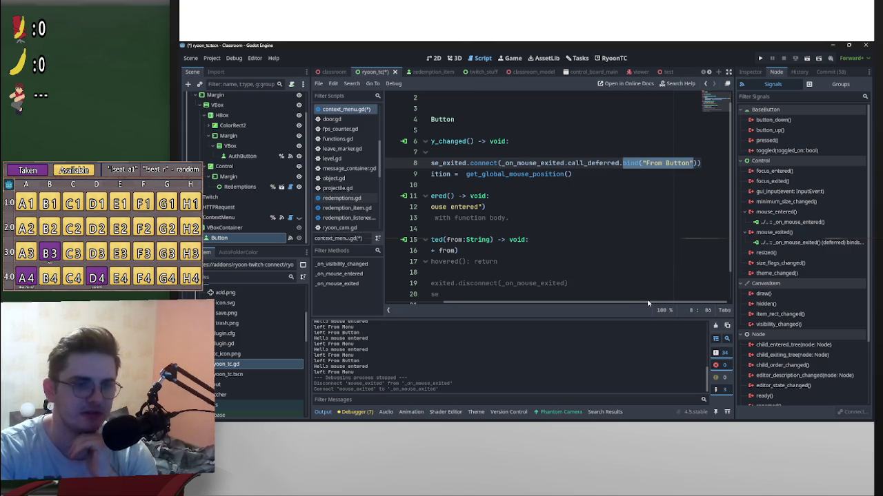
pyautogui.moveTo(648, 303); pyautogui.dragTo(474, 300)
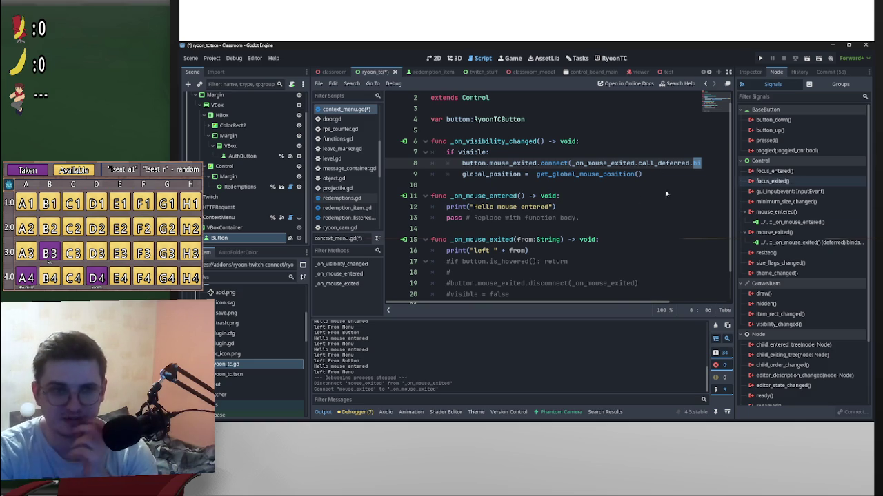
pyautogui.moveTo(627, 307)
pyautogui.mouseDown()
pyautogui.moveTo(673, 310)
pyautogui.moveTo(745, 290)
pyautogui.mouseUp()
pyautogui.write('nd("From Button"))')
pyautogui.click(691, 163)
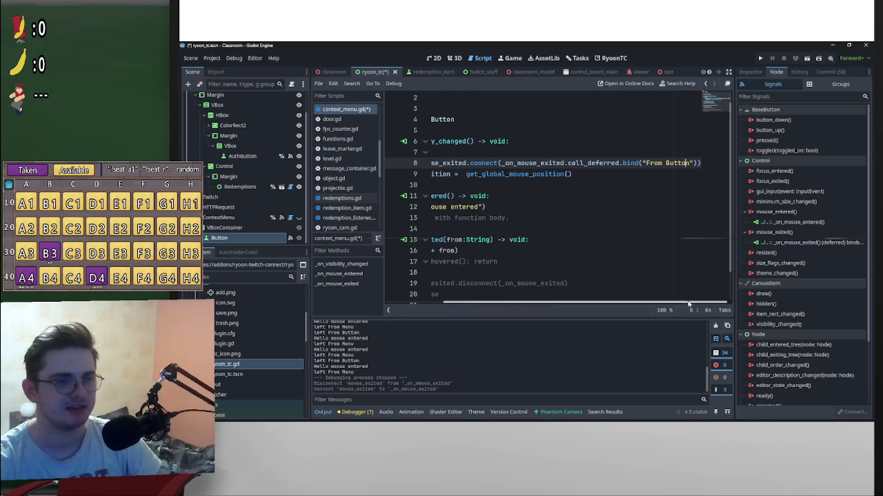
pyautogui.hscroll(-3, 682, 302)
pyautogui.click(569, 218)
pyautogui.click(635, 241)
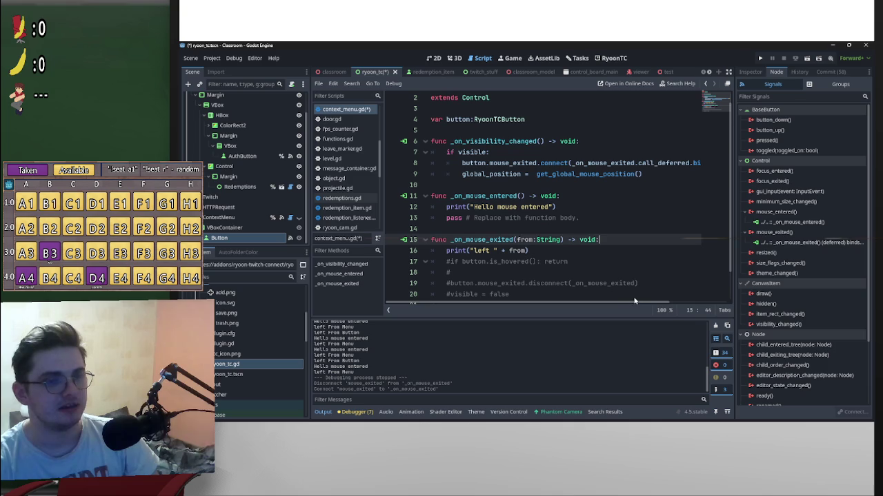
pyautogui.hscroll(1, 628, 306)
pyautogui.hscroll(-1, 691, 303)
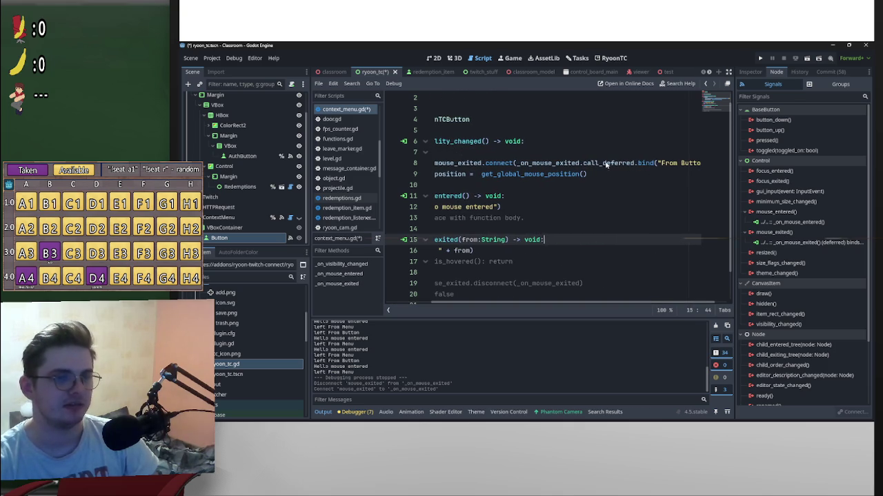
pyautogui.doubleClick(607, 163)
pyautogui.moveTo(533, 165); pyautogui.dragTo(579, 166)
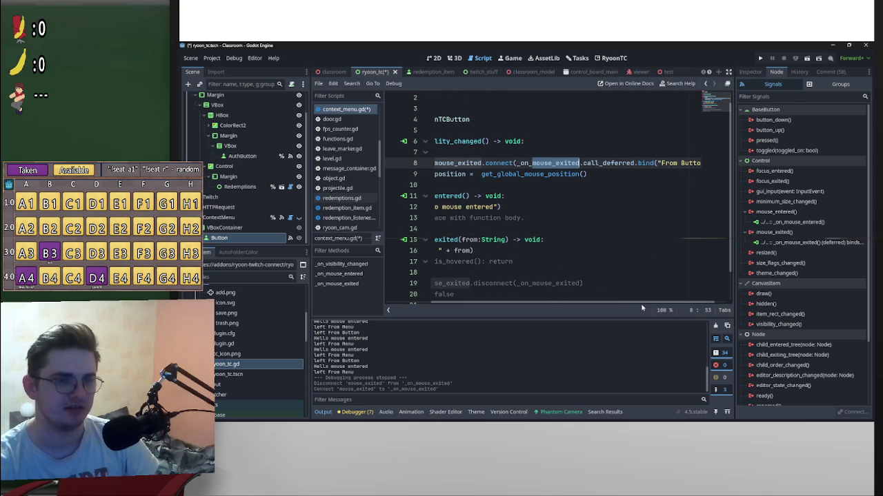
pyautogui.hscroll(1, 642, 306)
pyautogui.moveTo(634, 164); pyautogui.dragTo(688, 164)
pyautogui.doubleClick(608, 165)
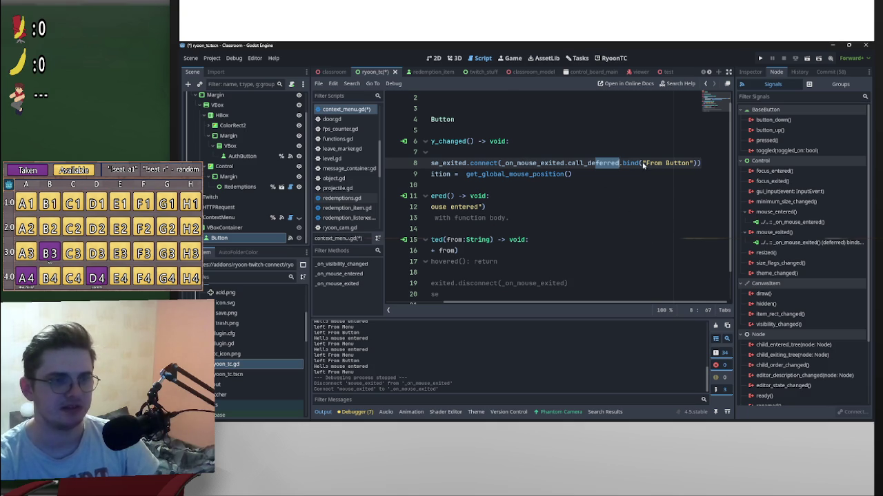
pyautogui.moveTo(646, 163); pyautogui.dragTo(702, 163)
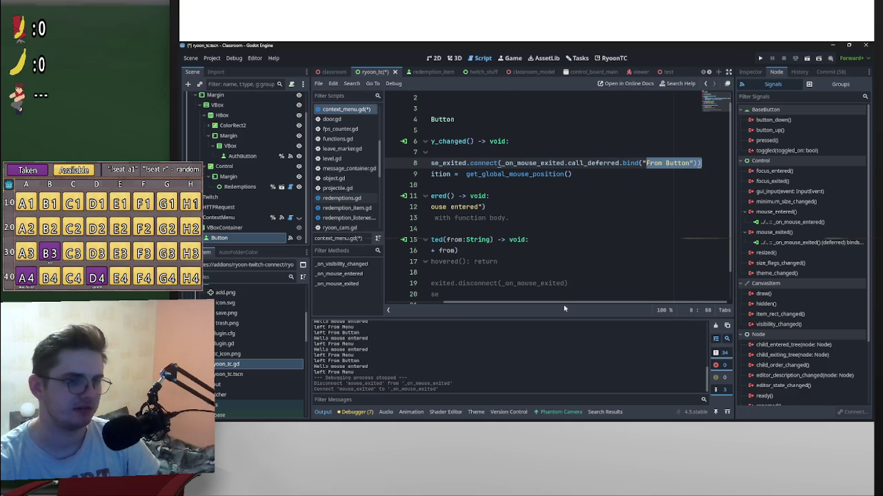
pyautogui.hscroll(-2, 624, 303)
pyautogui.moveTo(466, 197)
pyautogui.mouseDown()
pyautogui.moveTo(582, 218)
pyautogui.moveTo(573, 200)
pyautogui.moveTo(593, 220)
pyautogui.mouseUp()
pyautogui.hotkey('shift', 'Up')
pyautogui.hotkey('shift', 'Left')
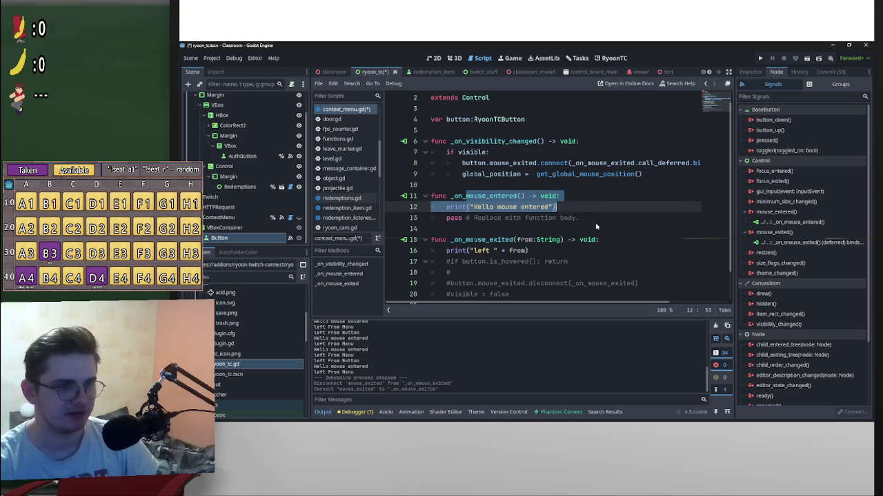
pyautogui.hotkey('shift', 'Down')
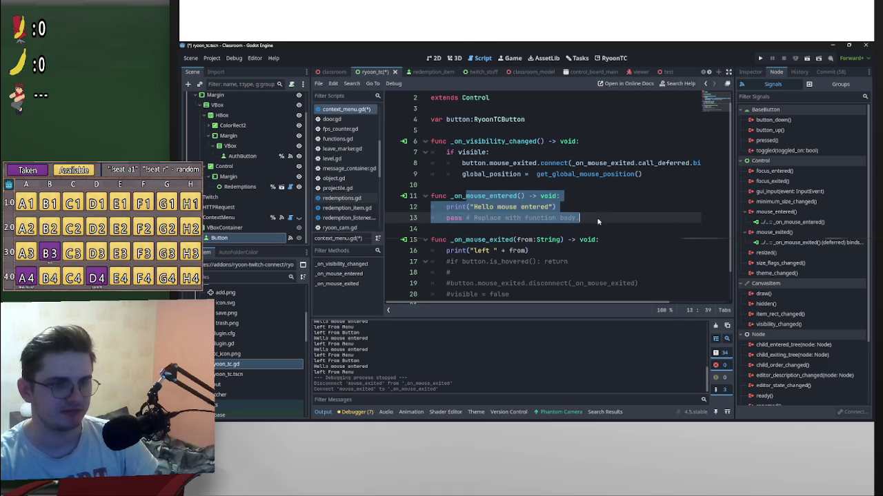
pyautogui.hotkey('shift', 'End')
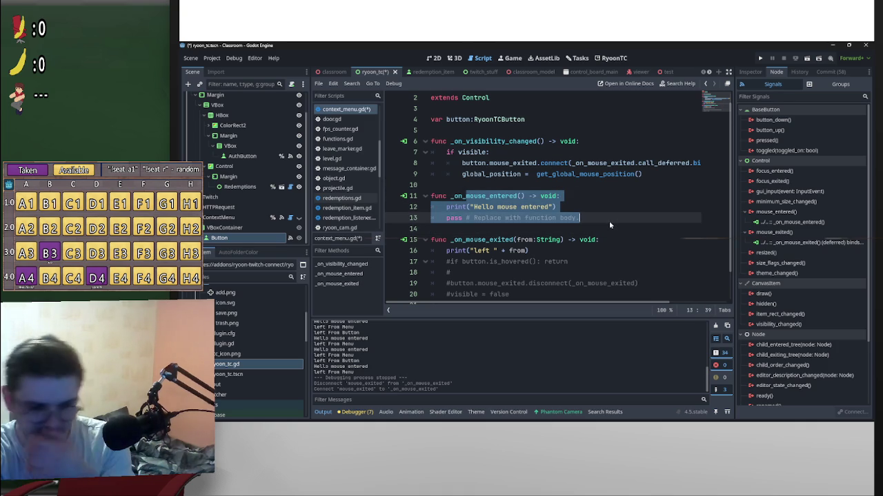
pyautogui.click(609, 221)
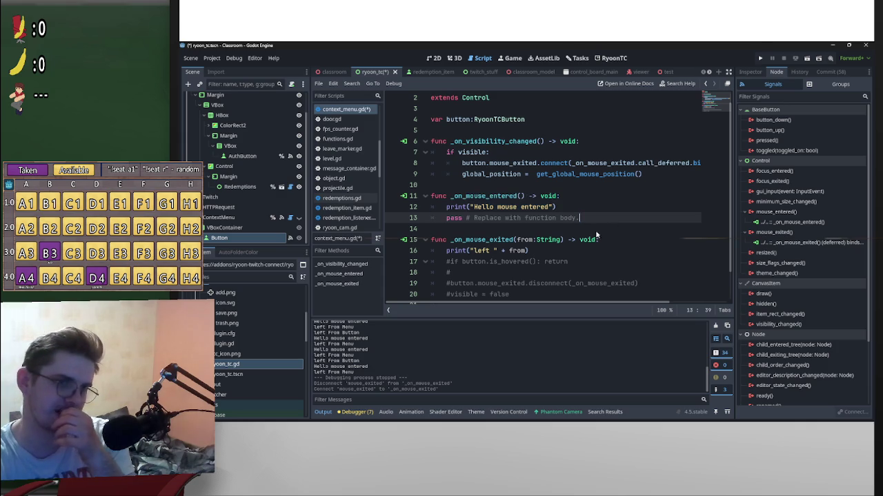
pyautogui.scroll(-1, 430, 209)
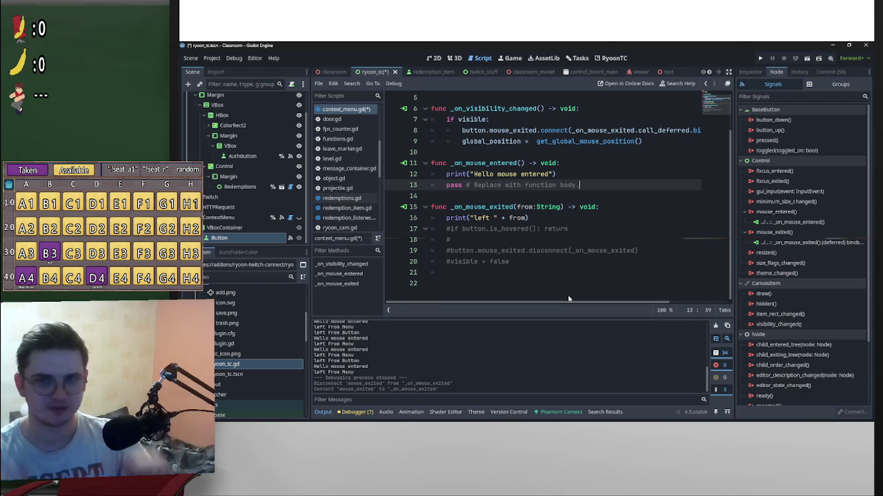
# Step: Save and run the scene, try Copy Redemption ID on a redemption, then stop the game
pyautogui.click(807, 61)
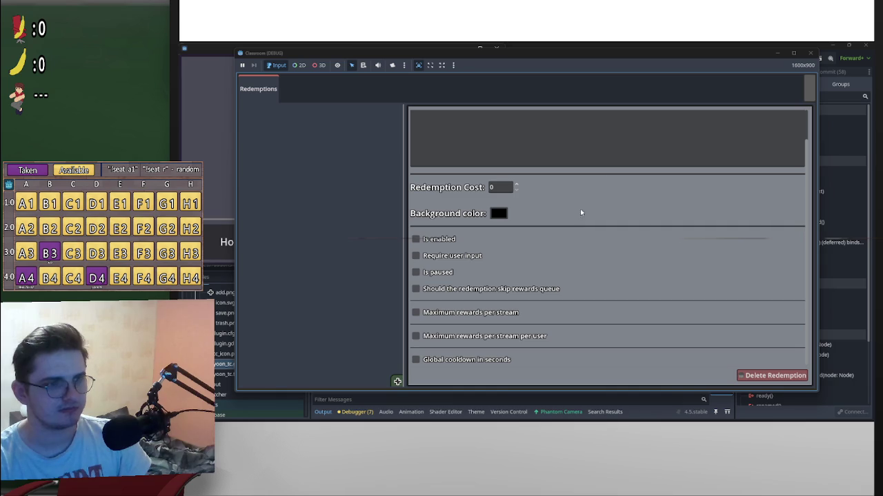
pyautogui.click(811, 87)
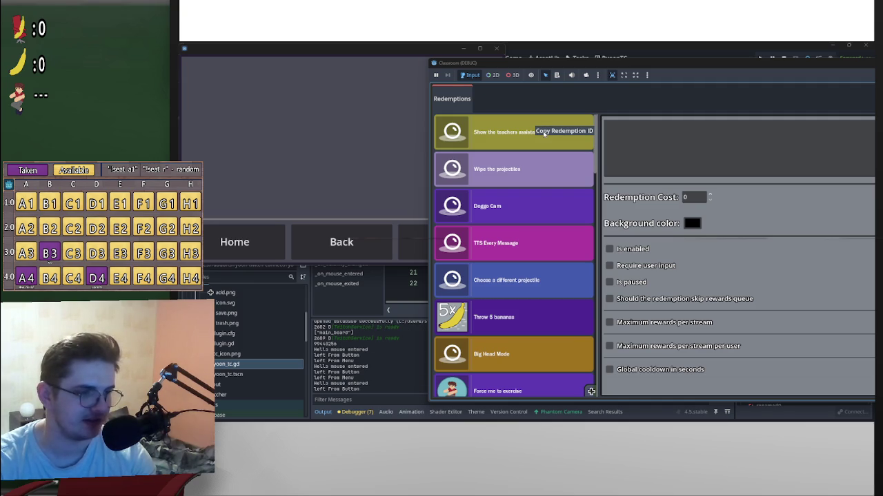
pyautogui.click(543, 134)
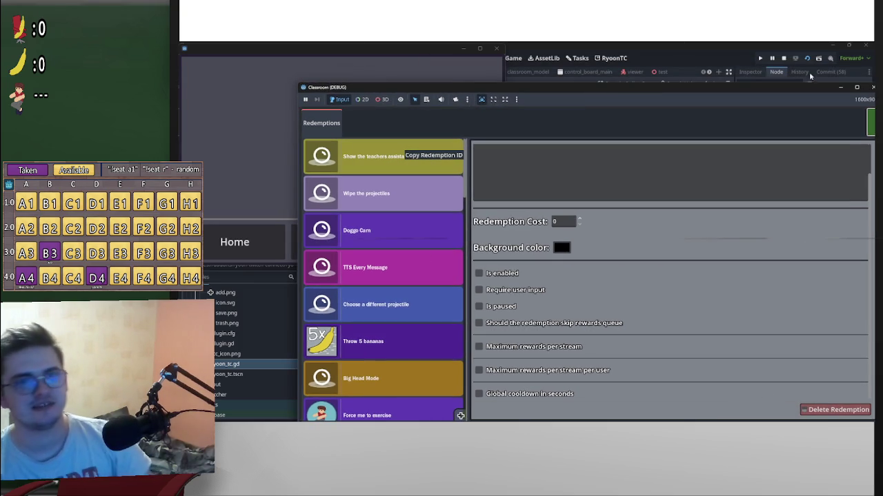
pyautogui.click(784, 58)
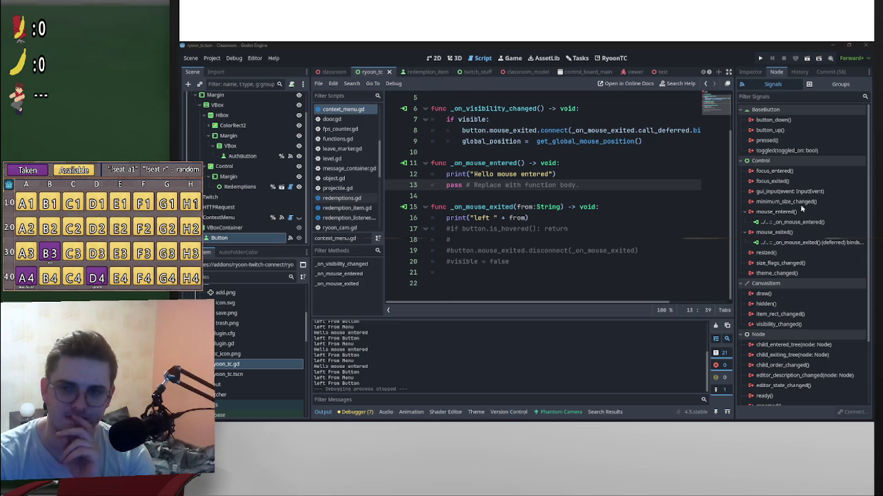
# Step: Declare var hovered:bool = false below the button variable
pyautogui.scroll(2, 579, 189)
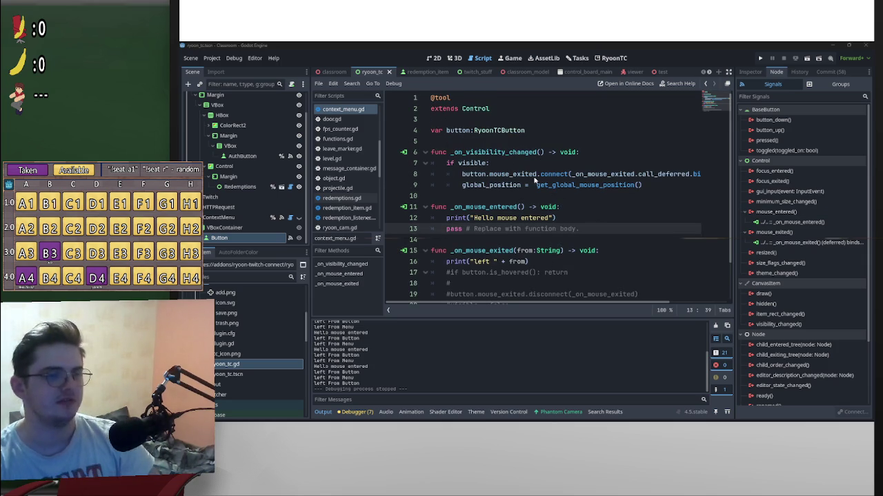
pyautogui.click(498, 139)
pyautogui.press('Return')
pyautogui.press('Return')
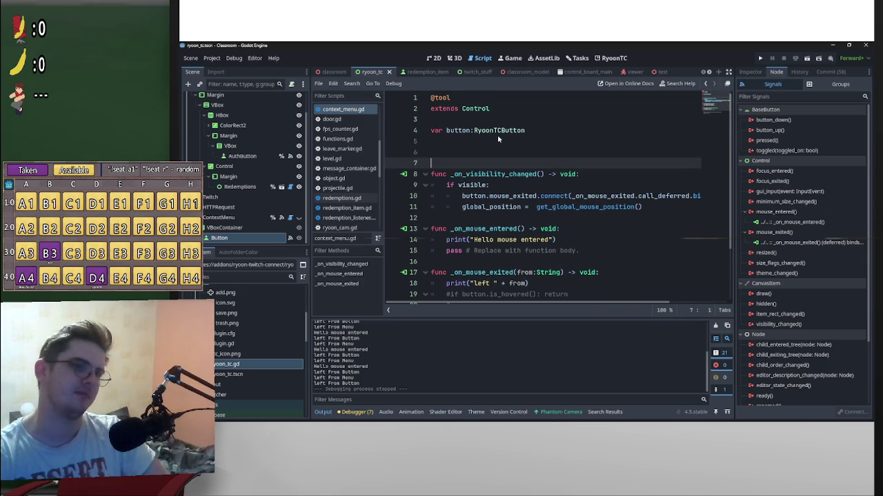
pyautogui.press('Up')
pyautogui.write('var hovered:boo')
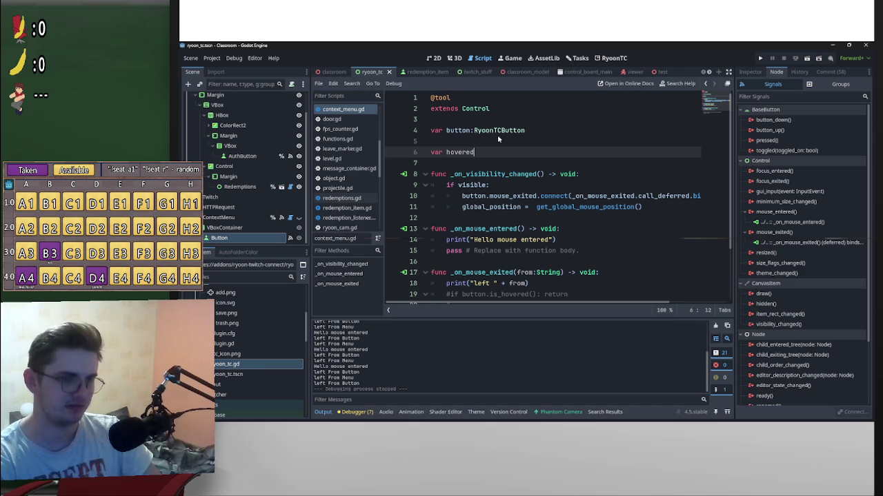
pyautogui.write('l = false')
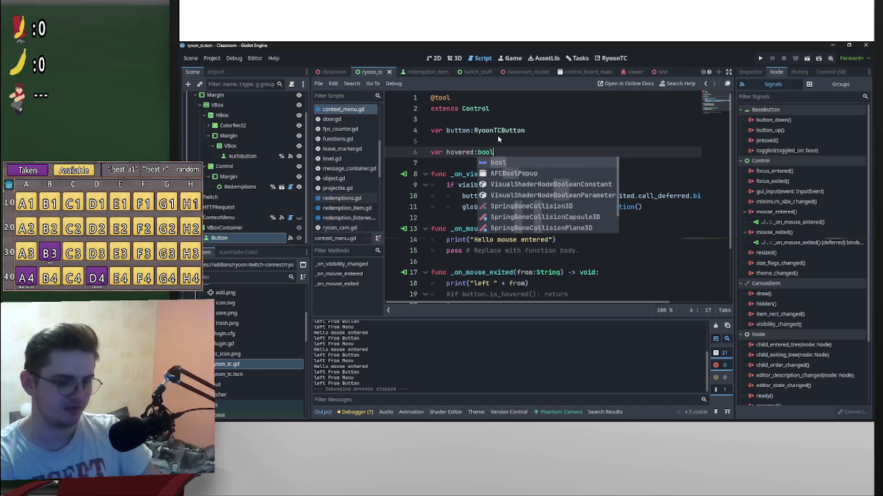
pyautogui.press('Escape')
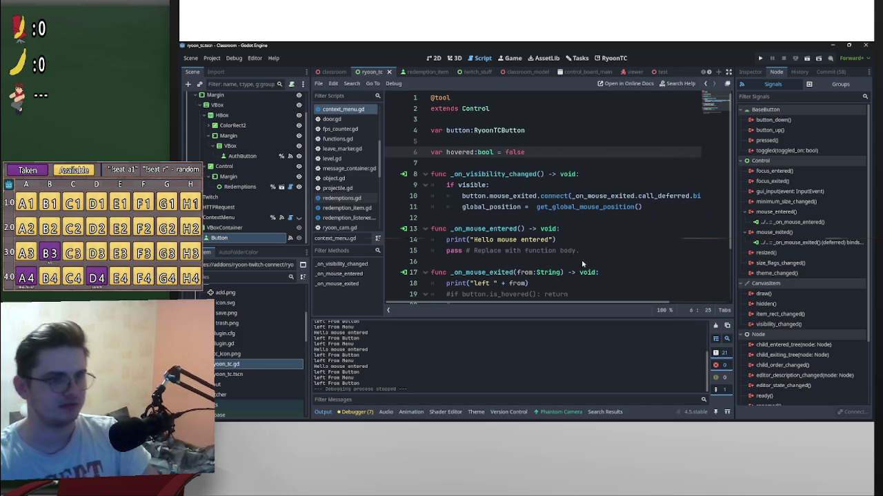
# Step: Replace the print and pass lines in _on_mouse_entered with hovered = true
pyautogui.click(582, 228)
pyautogui.write('h')
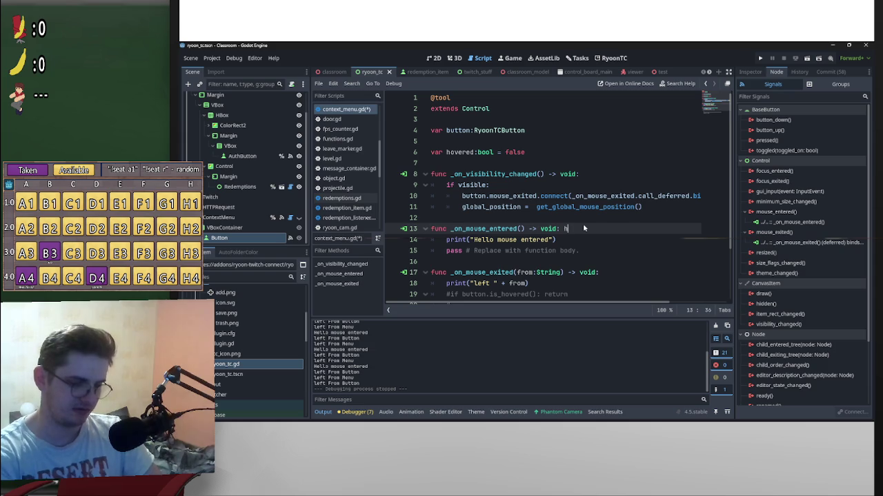
pyautogui.write('overed = true')
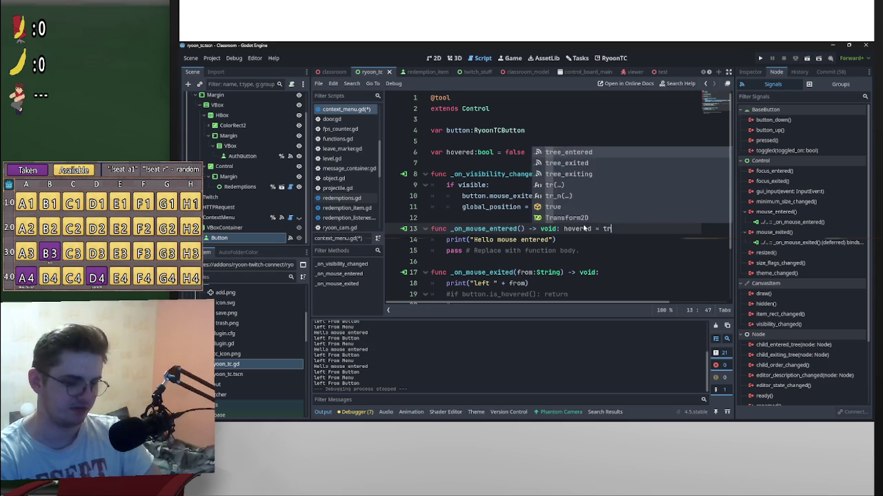
pyautogui.scroll(-2, 483, 253)
pyautogui.click(446, 218)
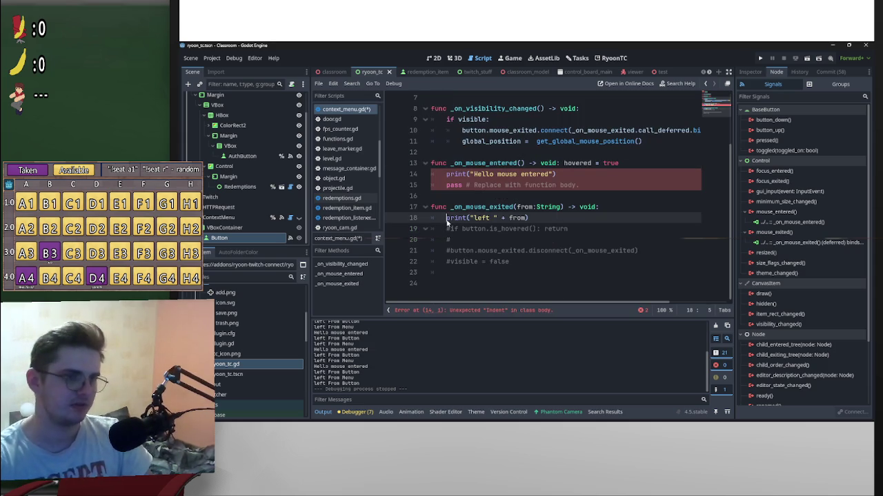
pyautogui.press('Return')
pyautogui.press('Up')
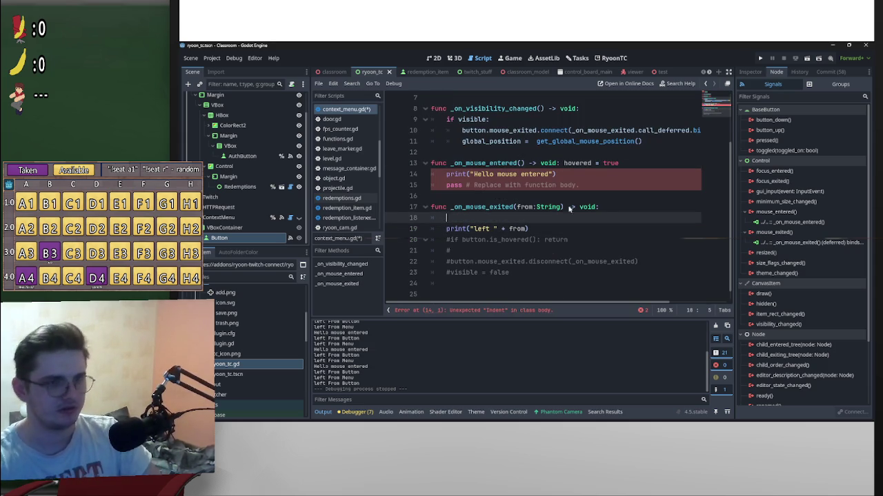
pyautogui.moveTo(566, 184)
pyautogui.mouseDown()
pyautogui.moveTo(415, 181)
pyautogui.moveTo(421, 189)
pyautogui.moveTo(387, 175)
pyautogui.mouseUp()
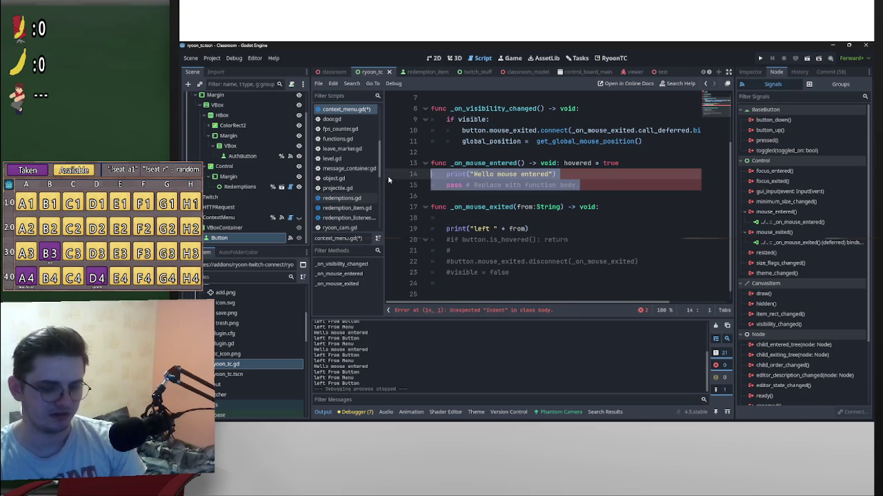
pyautogui.press('BackSpace')
pyautogui.press('BackSpace')
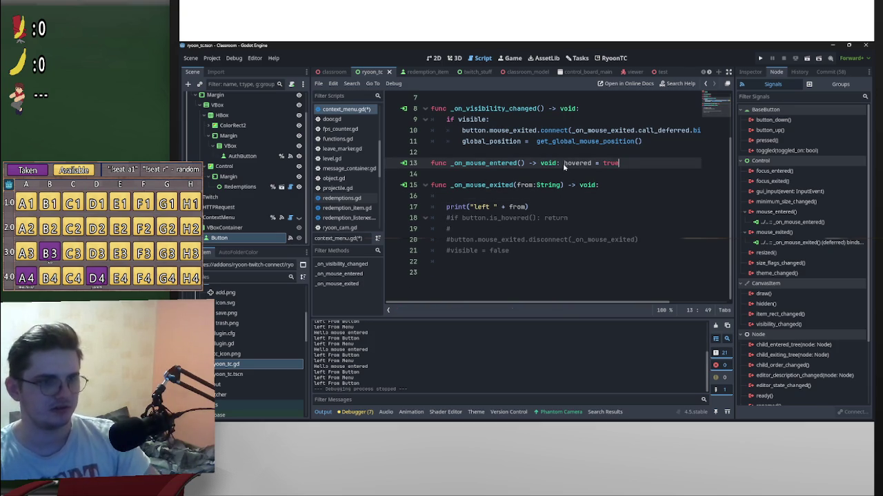
pyautogui.press('Return')
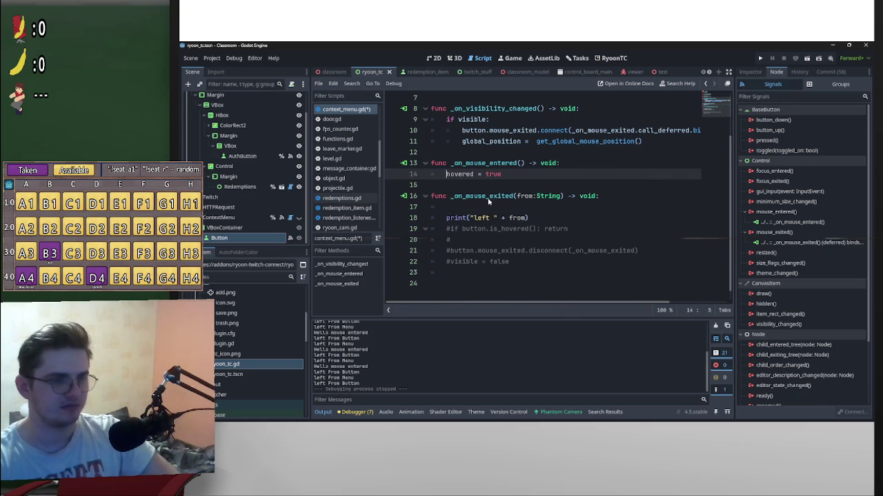
# Step: Start typing the 'From Menu' hovered-false condition in _on_mouse_exited
pyautogui.scroll(2, 472, 180)
pyautogui.scroll(-2, 549, 218)
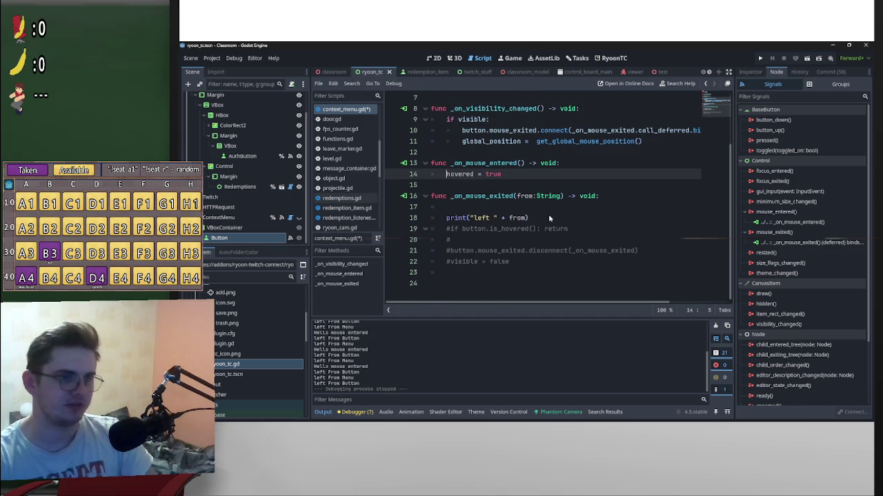
pyautogui.click(478, 206)
pyautogui.write('if f')
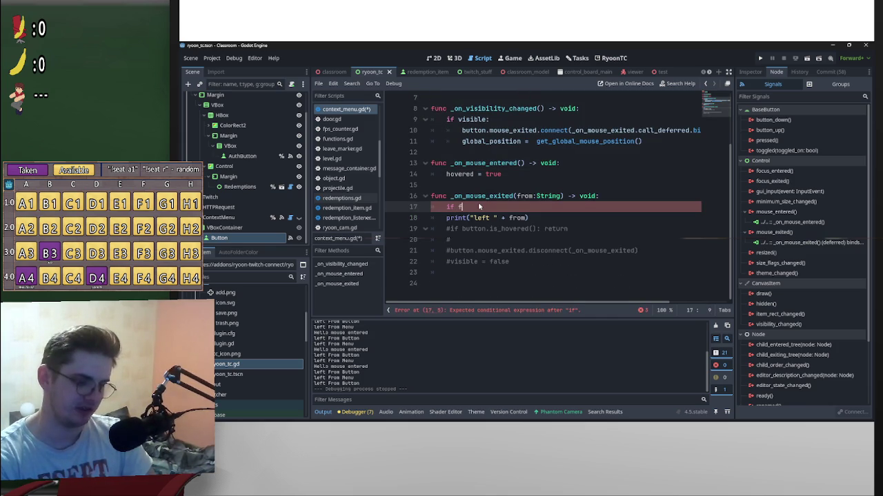
pyautogui.write('rom ')
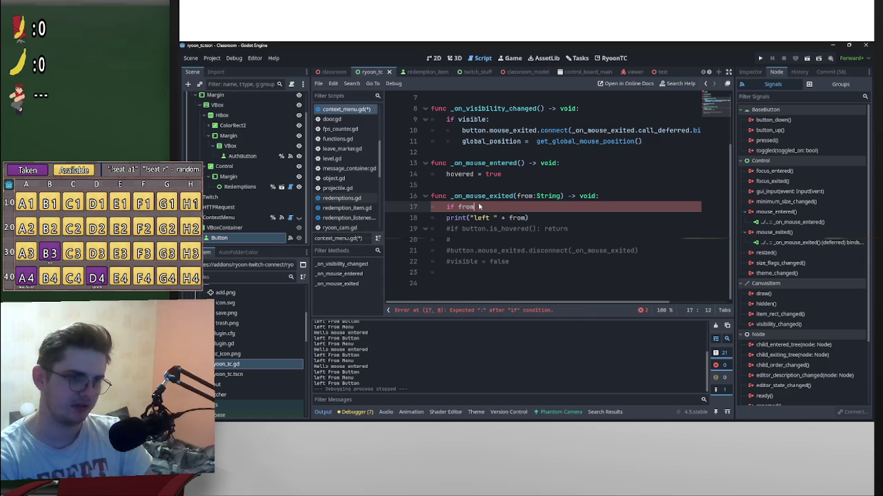
pyautogui.write(' == "From Menu":')
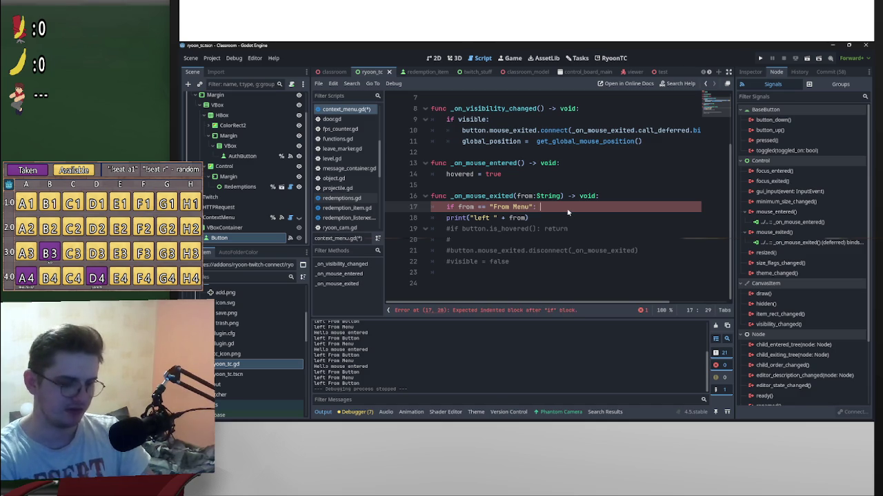
pyautogui.write(' ho')
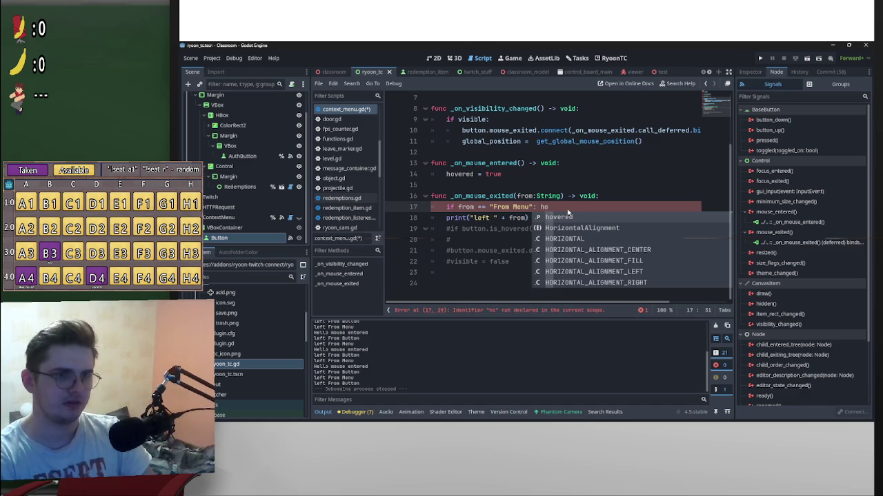
pyautogui.write('veredfalse')
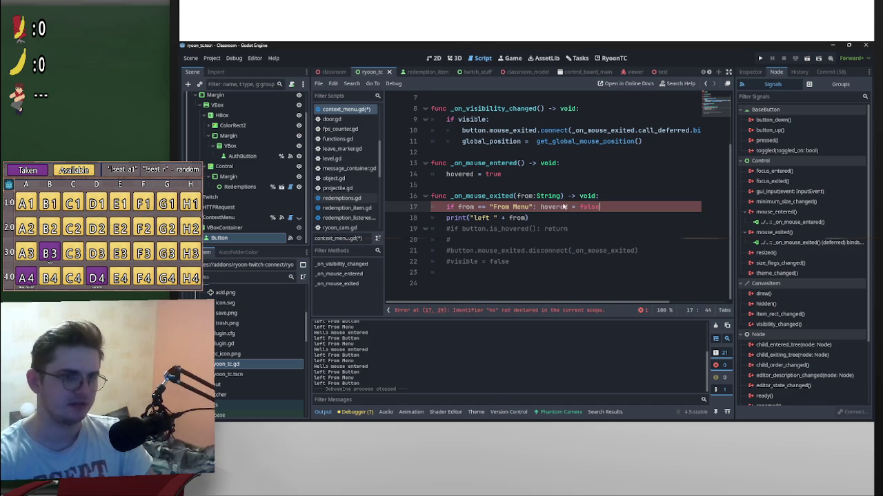
# Step: Insert blank lines between if from == "From Menu": hovered = false and the print
pyautogui.click(446, 218)
pyautogui.press('Return')
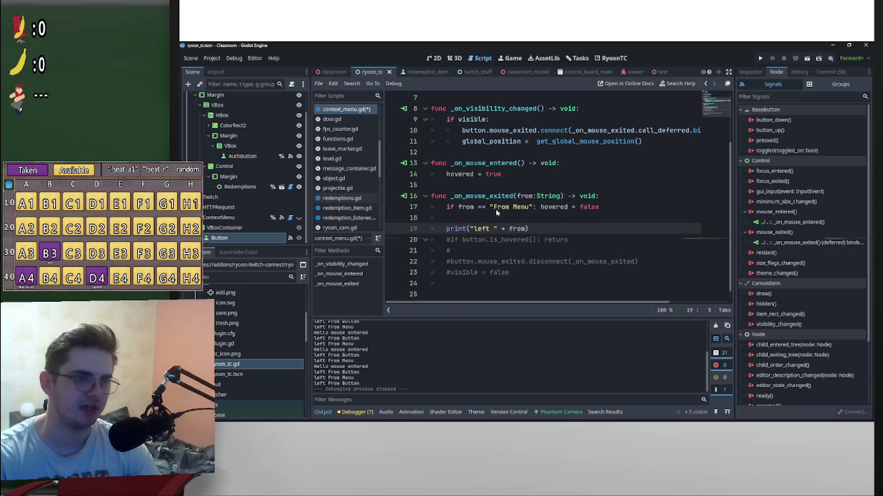
pyautogui.scroll(2, 428, 239)
pyautogui.scroll(-2, 531, 253)
pyautogui.click(446, 247)
pyautogui.write('#')
pyautogui.click(511, 217)
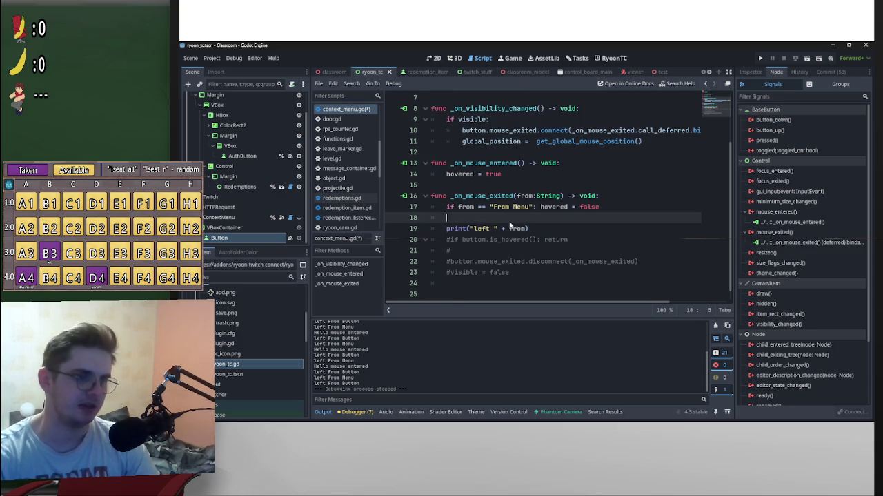
pyautogui.press('Return')
pyautogui.press('Up')
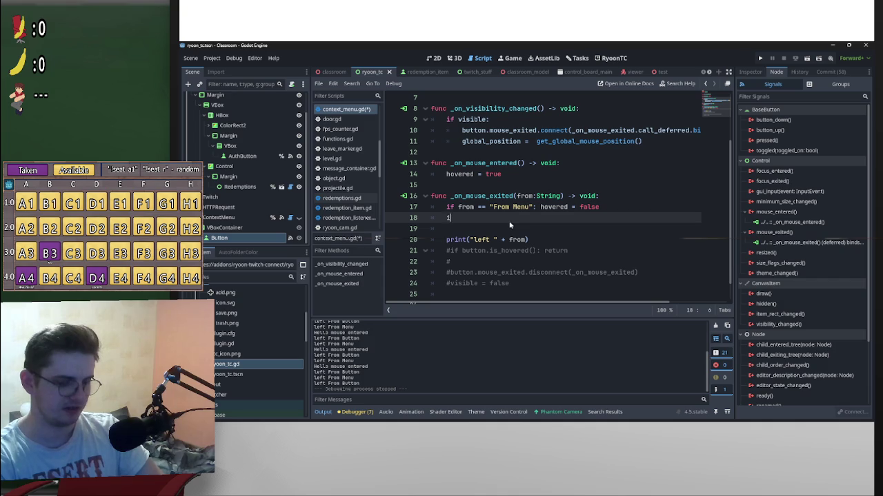
# Step: Add if button.is_hovered(): print("voila") to _on_mouse_exited
pyautogui.write('f b')
pyautogui.press('Return')
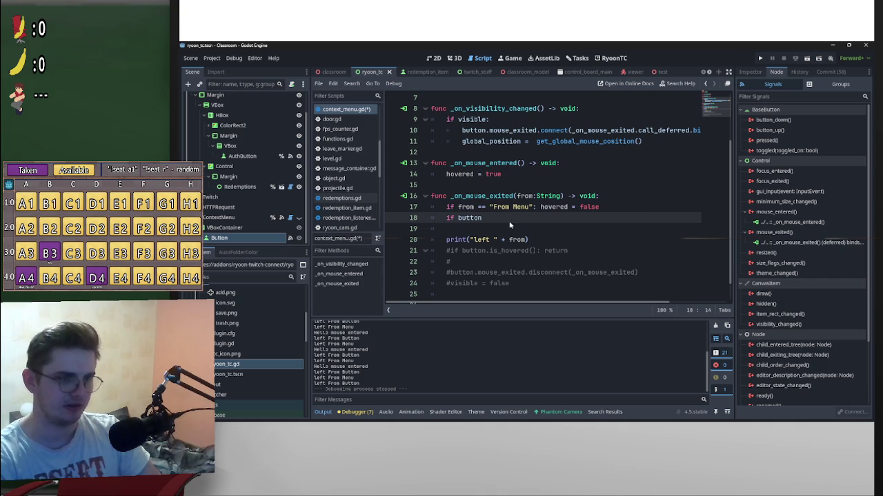
pyautogui.write('.is')
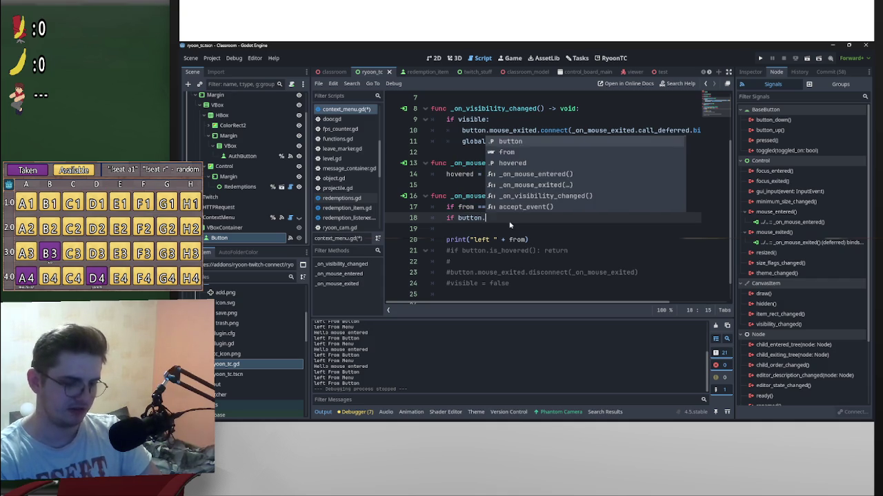
pyautogui.press('Return')
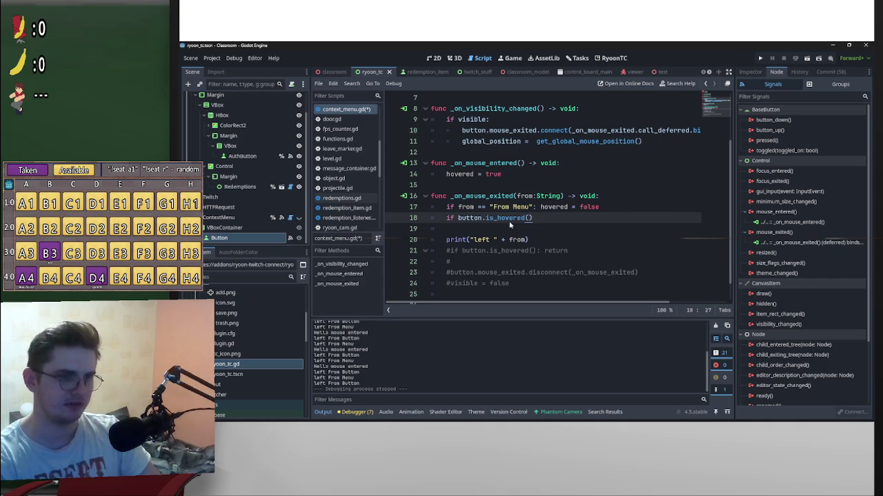
pyautogui.write(': ')
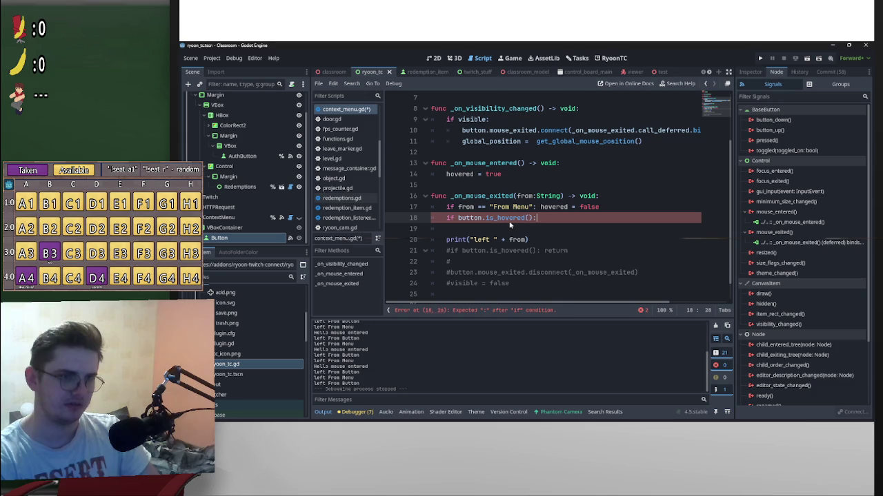
pyautogui.write('print')
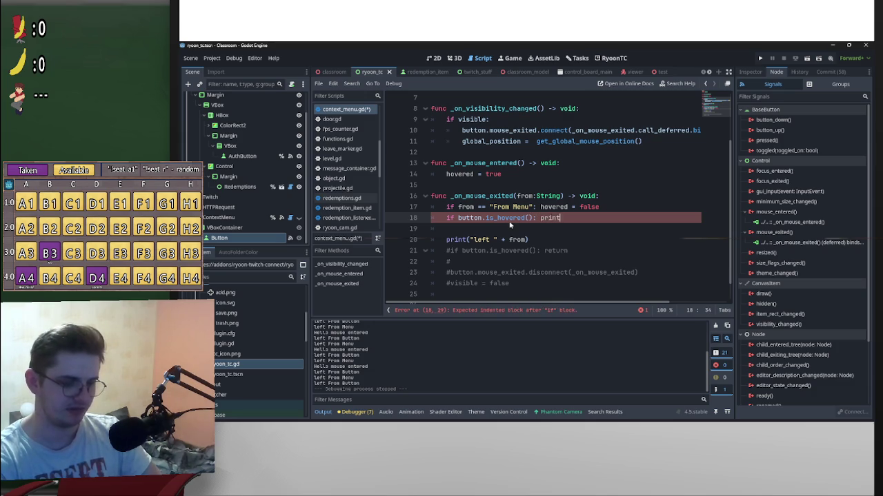
pyautogui.write('("voila')
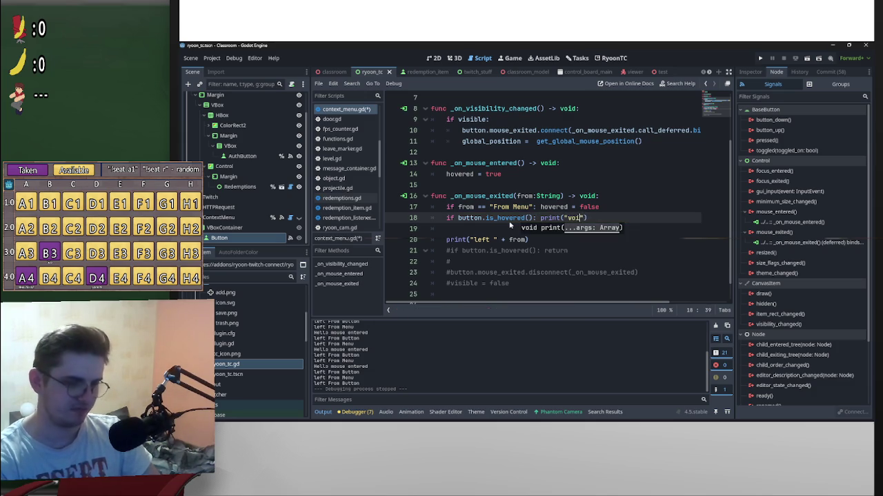
# Step: Delete the old print and commented-out lines below the new check
pyautogui.moveTo(524, 283); pyautogui.dragTo(410, 239)
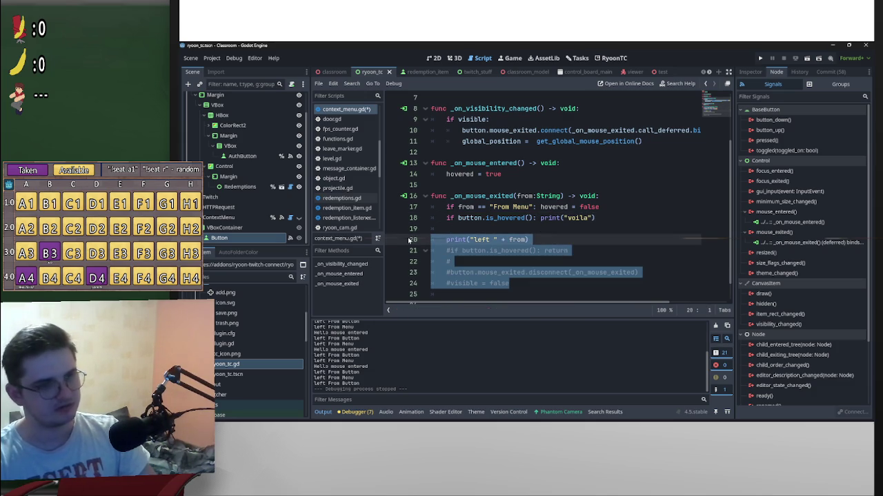
pyautogui.press('Delete')
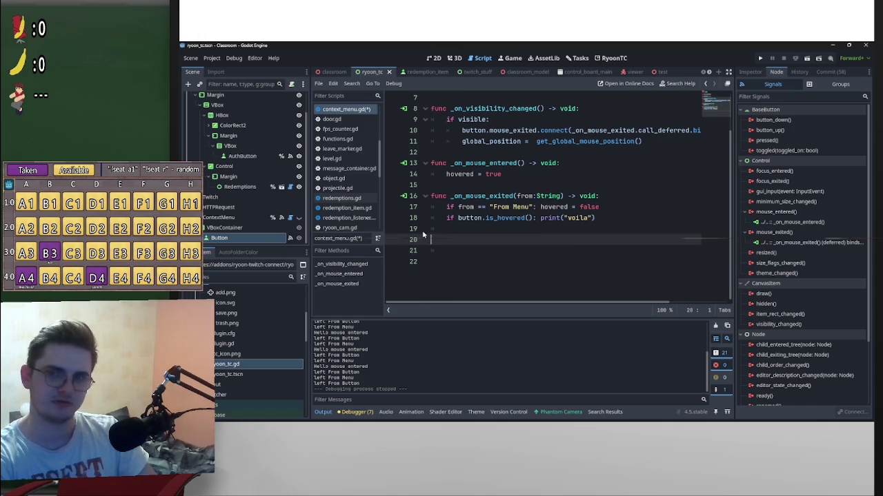
pyautogui.press('BackSpace')
pyautogui.press('BackSpace')
pyautogui.press('BackSpace')
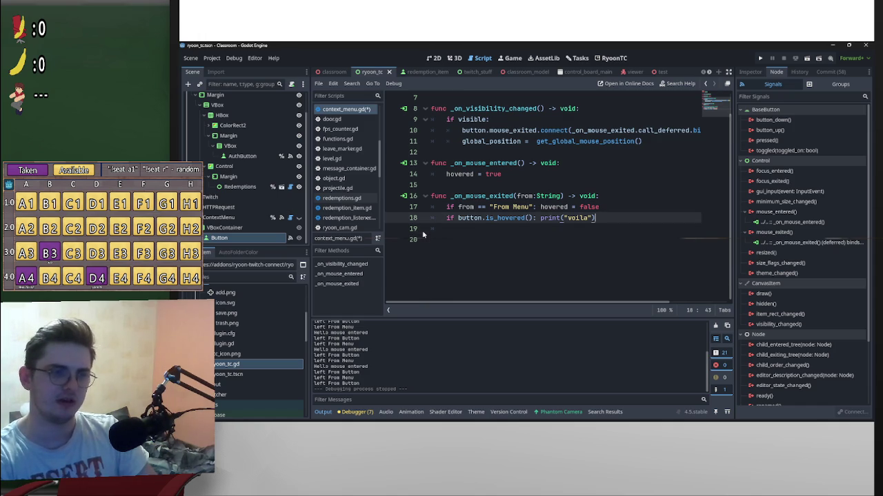
pyautogui.click(423, 238)
# Step: Save the edited context menu script and scene with Ctrl+S
pyautogui.hotkey('ctrl', 's')
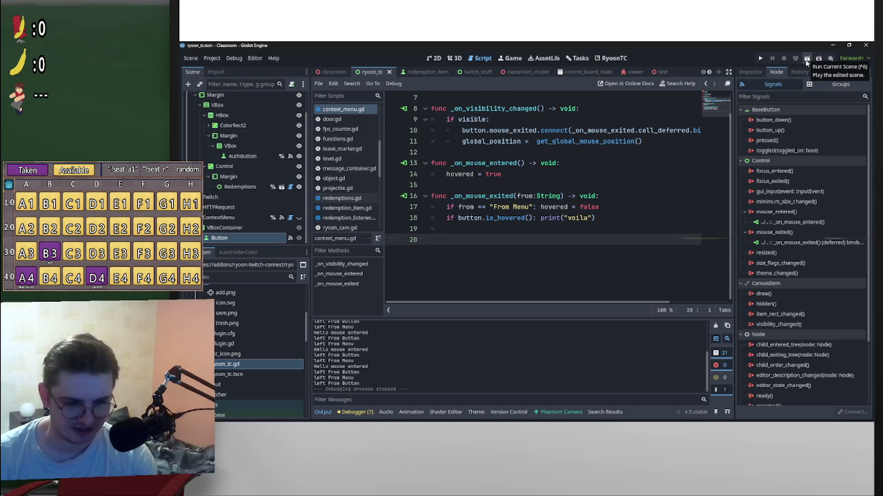
# Step: Review the _on_mouse_exited code that prints "voila", then run the current scene
pyautogui.moveTo(559, 419)
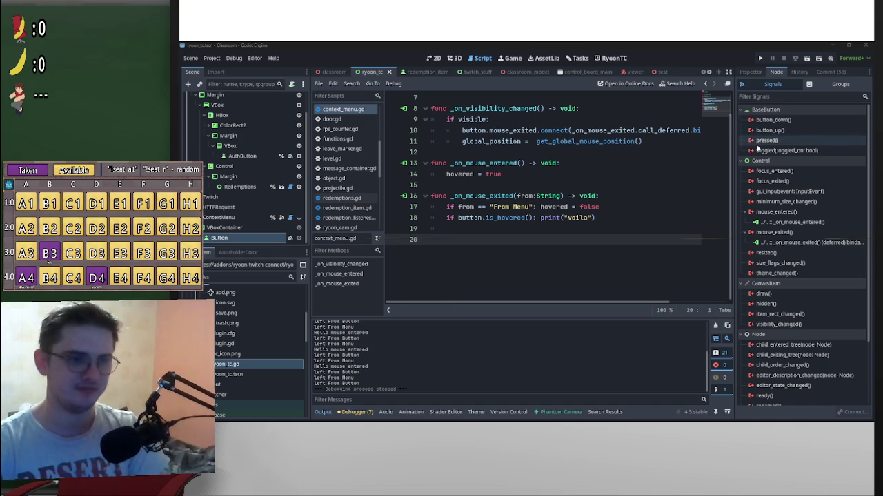
pyautogui.moveTo(764, 160)
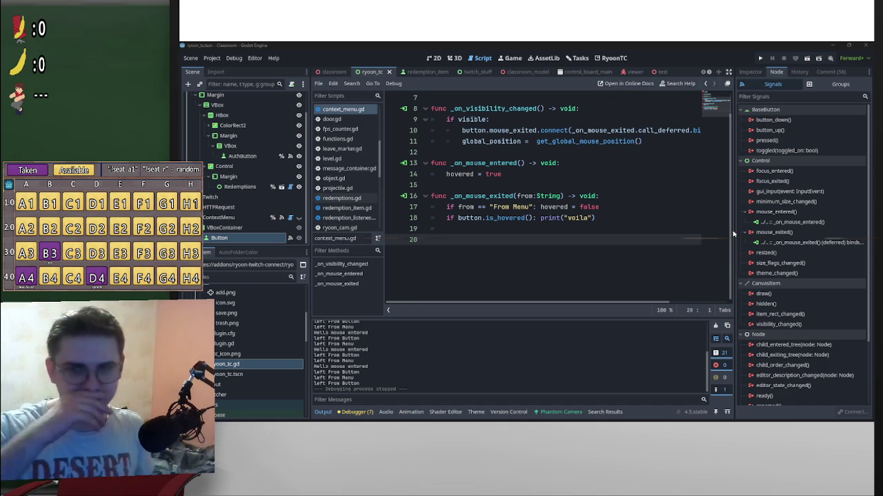
pyautogui.scroll(-1, 663, 233)
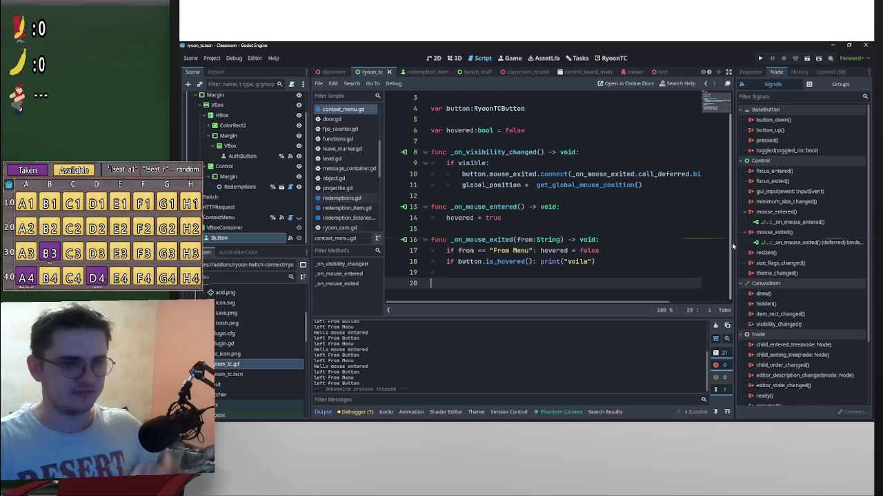
pyautogui.scroll(1, 732, 243)
pyautogui.scroll(-1, 714, 280)
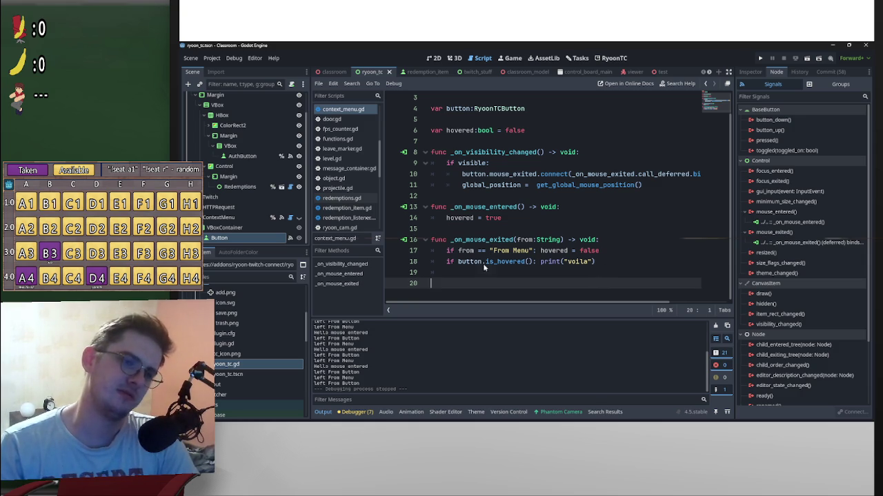
pyautogui.click(806, 58)
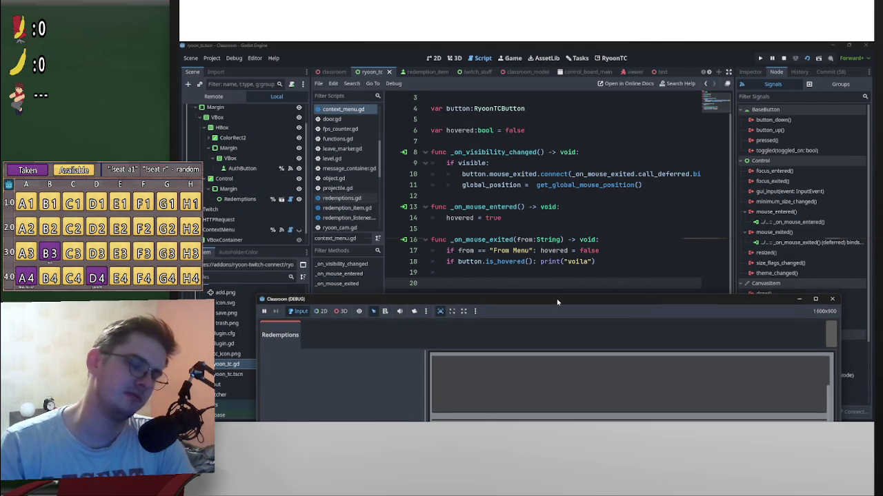
# Step: Enlarge the Classroom (DEBUG) window to show Redemptions, then move it down-left off the script
pyautogui.moveTo(586, 296); pyautogui.dragTo(582, 78)
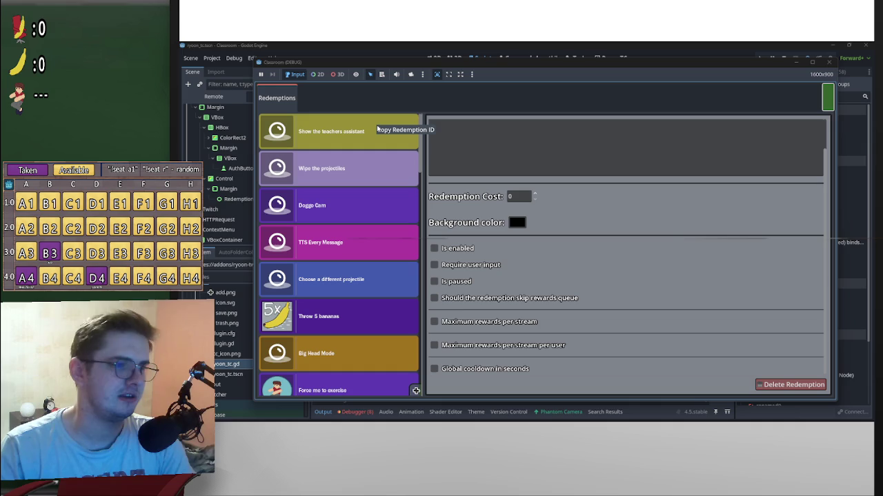
pyautogui.moveTo(483, 65)
pyautogui.mouseDown()
pyautogui.moveTo(697, 66)
pyautogui.moveTo(665, 71)
pyautogui.mouseUp()
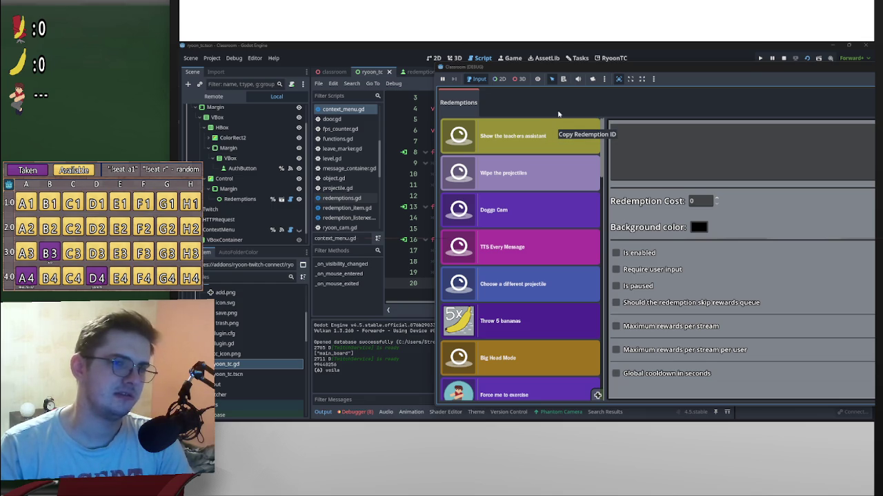
pyautogui.moveTo(771, 73)
pyautogui.mouseDown()
pyautogui.moveTo(697, 90)
pyautogui.moveTo(743, 158)
pyautogui.mouseUp()
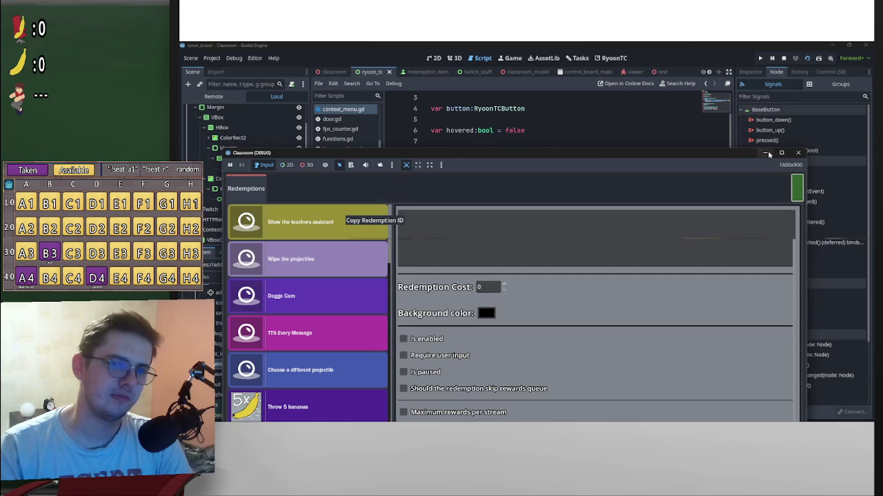
# Step: Replace print("voila") with return, add print("left the area") below, save, and rerun
pyautogui.click(765, 152)
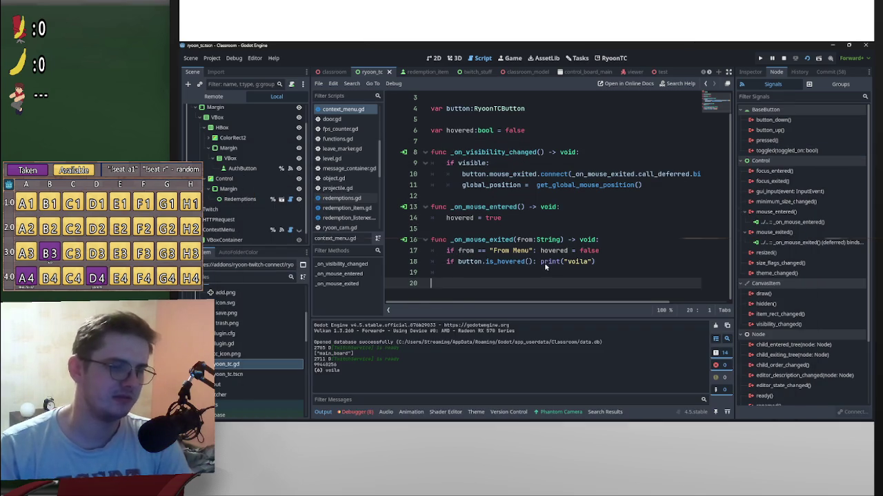
pyautogui.moveTo(540, 262); pyautogui.dragTo(596, 261)
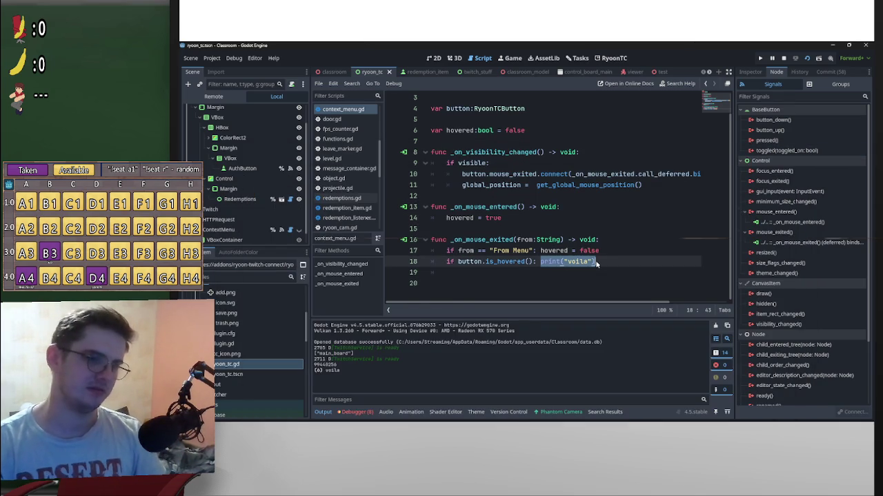
pyautogui.write('return')
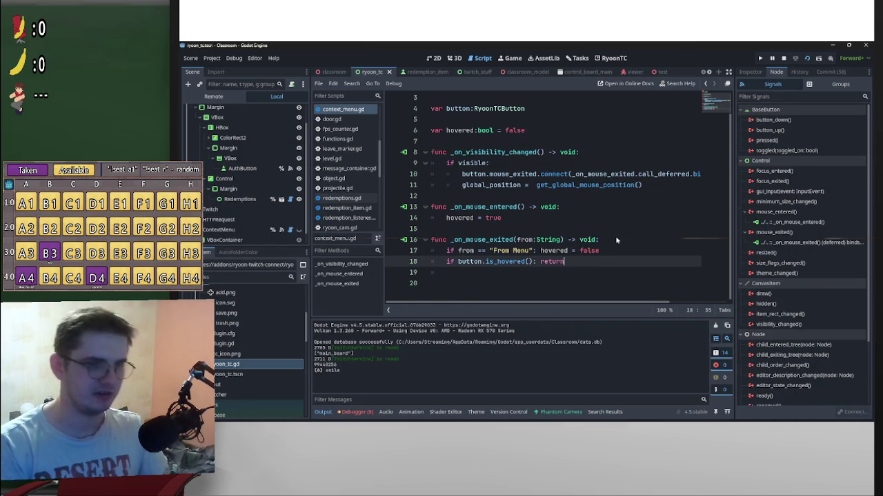
pyautogui.press('Return')
pyautogui.press('Return')
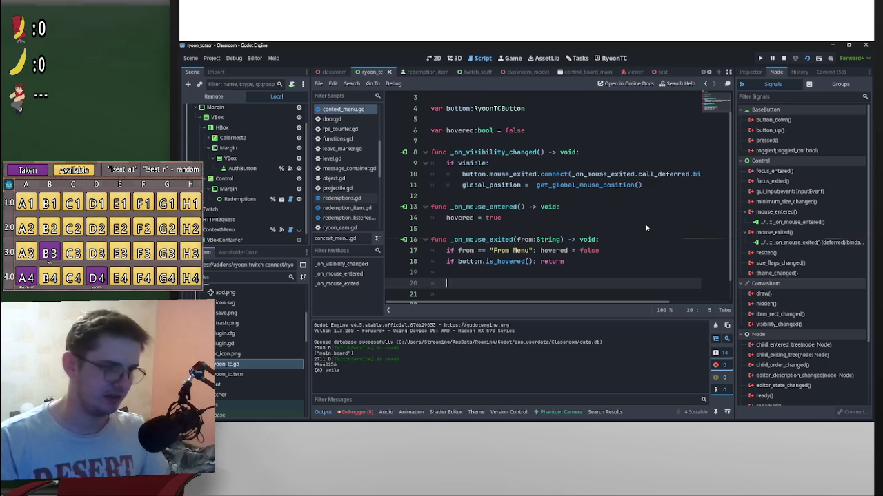
pyautogui.write('print("')
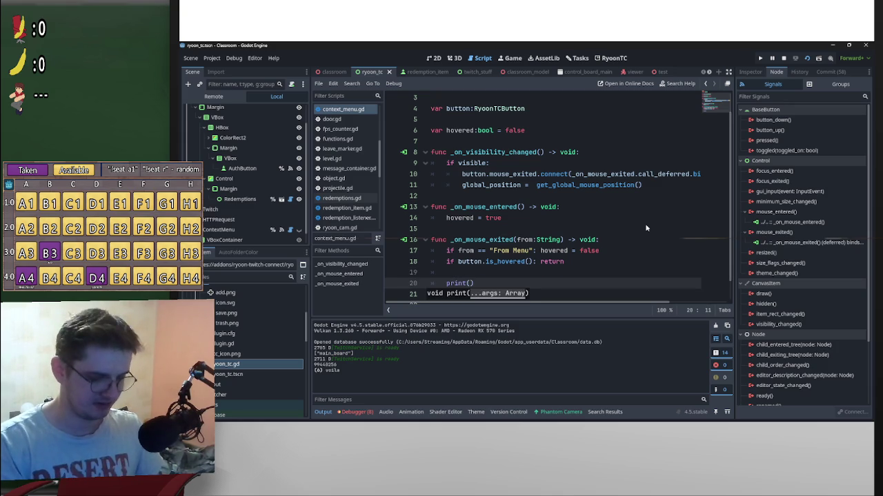
pyautogui.write('left')
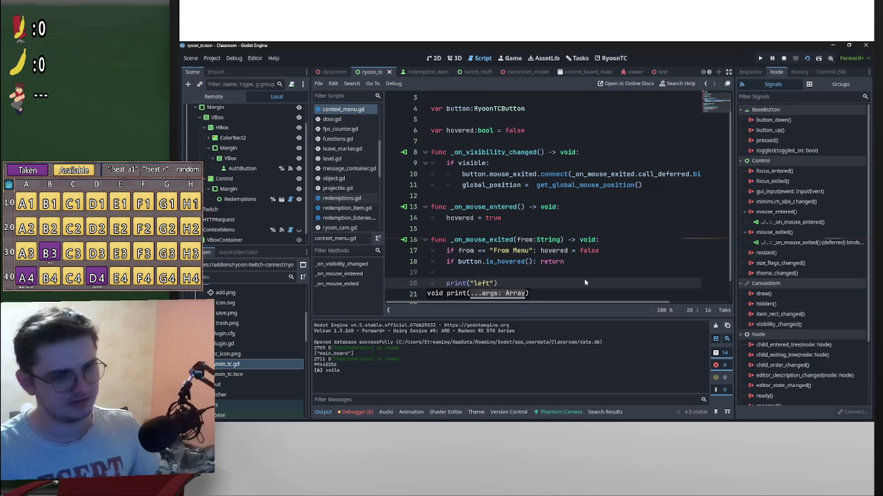
pyautogui.write(' the ')
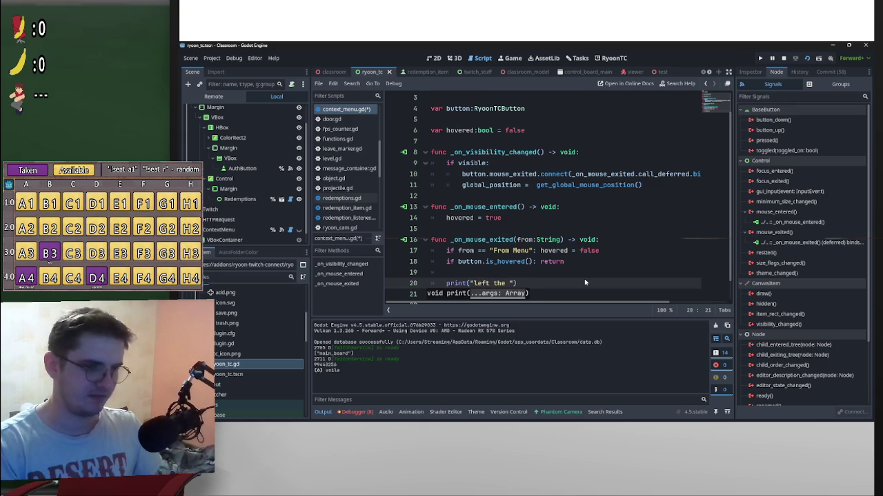
pyautogui.write('area')
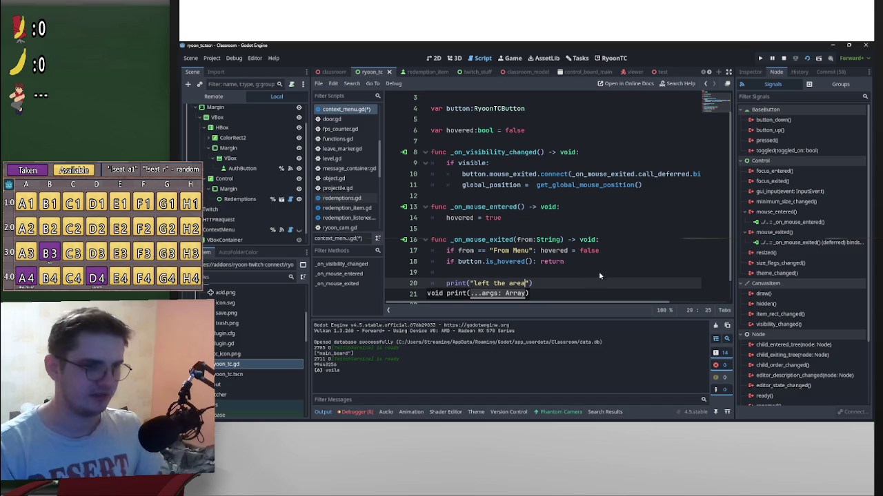
pyautogui.click(631, 272)
pyautogui.hotkey('ctrl', 's')
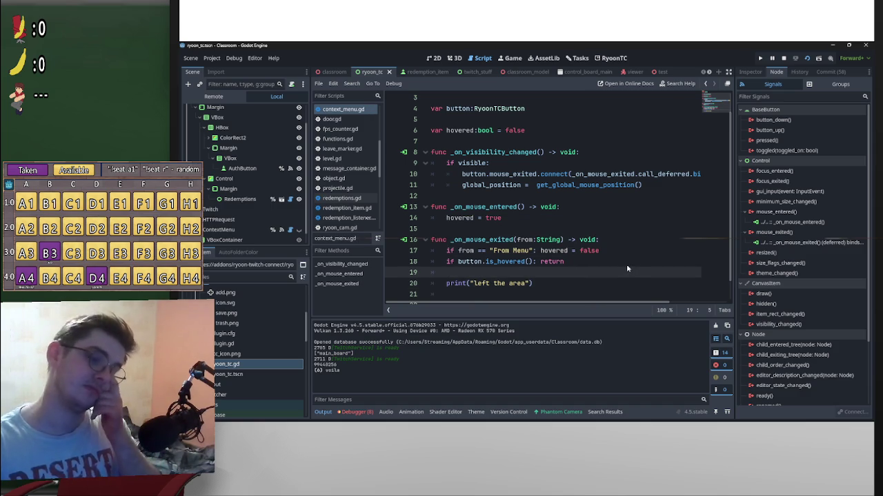
pyautogui.scroll(-1, 626, 268)
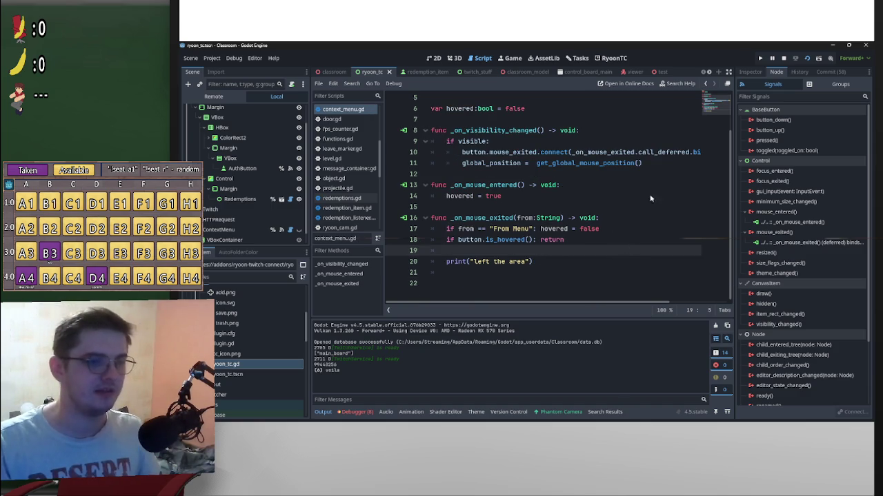
pyautogui.click(808, 61)
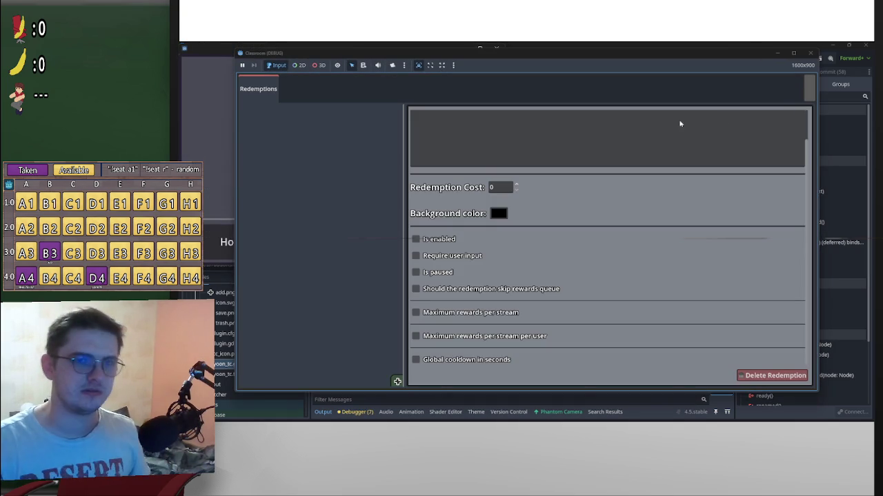
# Step: Load the redemption list, move the game window around to test hovering, then stop with F8
pyautogui.click(808, 88)
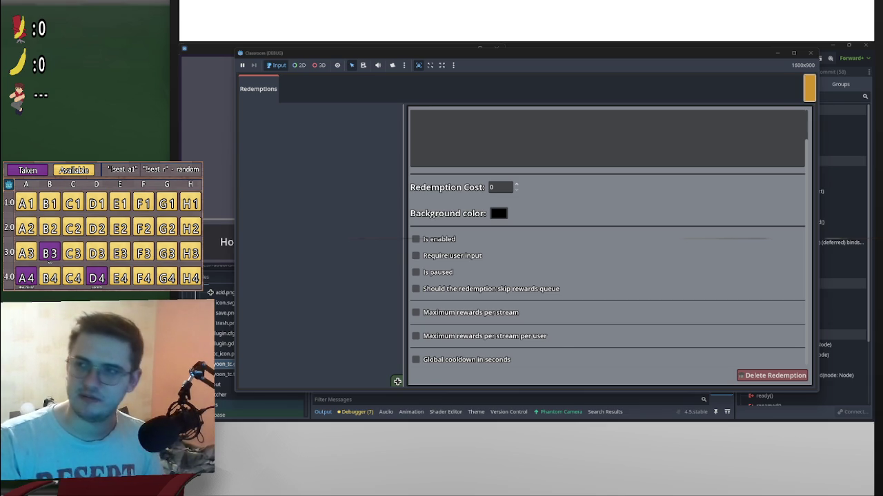
pyautogui.moveTo(701, 59); pyautogui.dragTo(870, 51)
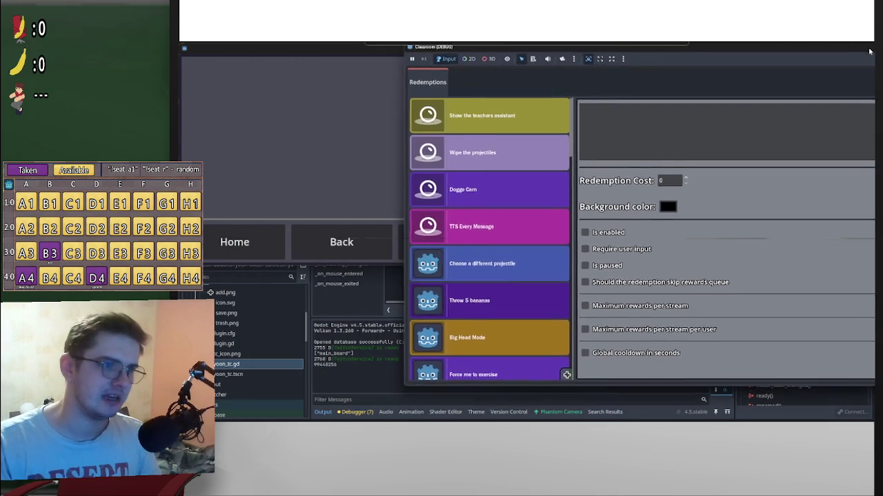
pyautogui.moveTo(800, 53)
pyautogui.mouseDown()
pyautogui.moveTo(808, 80)
pyautogui.moveTo(742, 54)
pyautogui.moveTo(792, 55)
pyautogui.mouseUp()
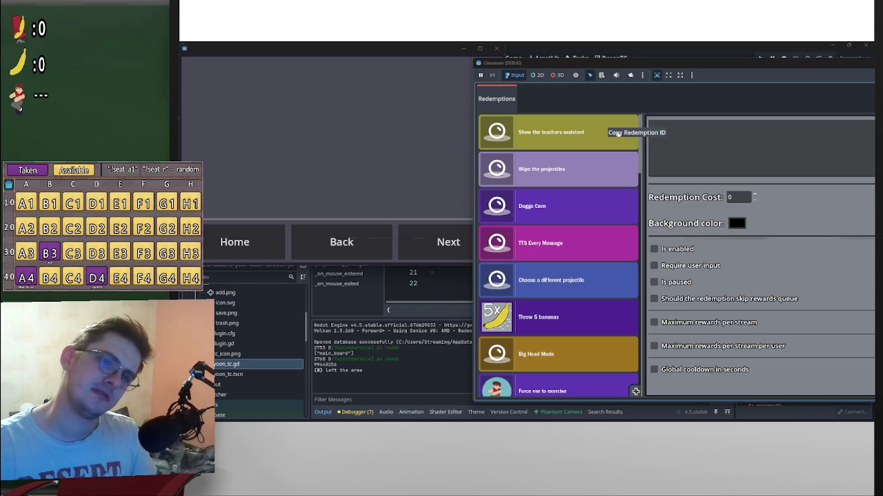
pyautogui.moveTo(817, 67)
pyautogui.mouseDown()
pyautogui.moveTo(681, 115)
pyautogui.moveTo(776, 110)
pyautogui.mouseUp()
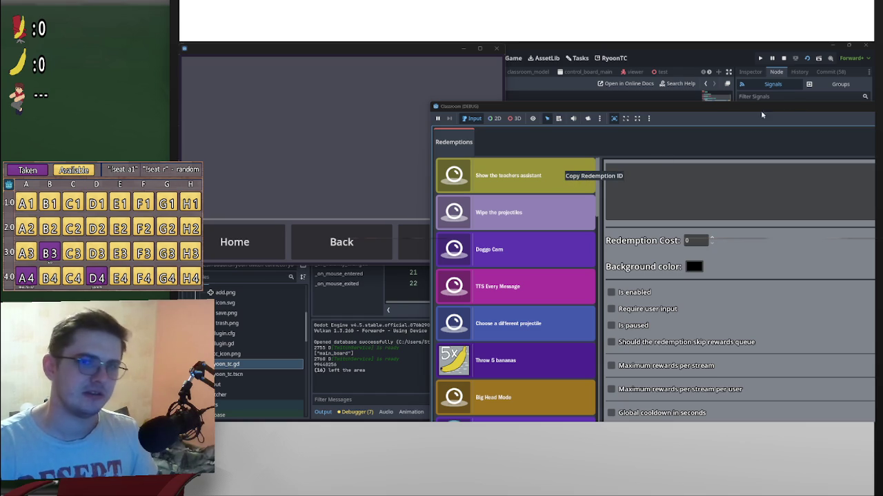
pyautogui.press('F8')
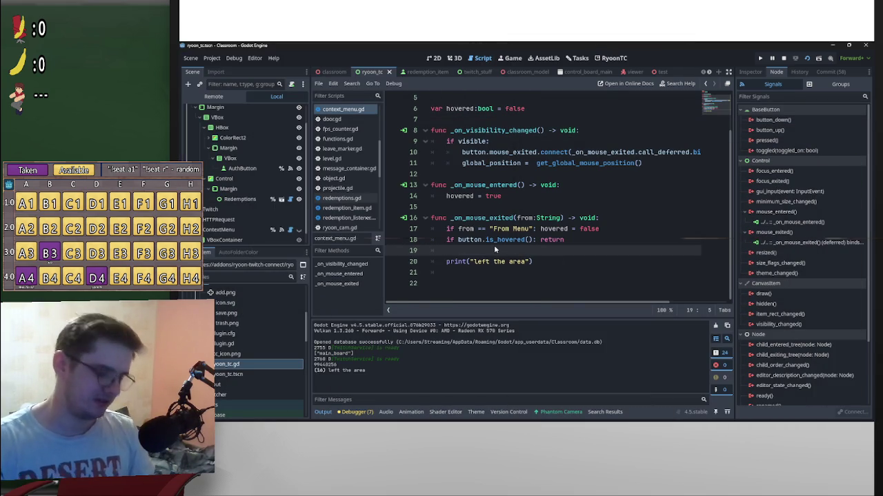
# Step: Insert an "if hovered: return" line above the is_hovered check in _on_mouse_exited
pyautogui.click(448, 240)
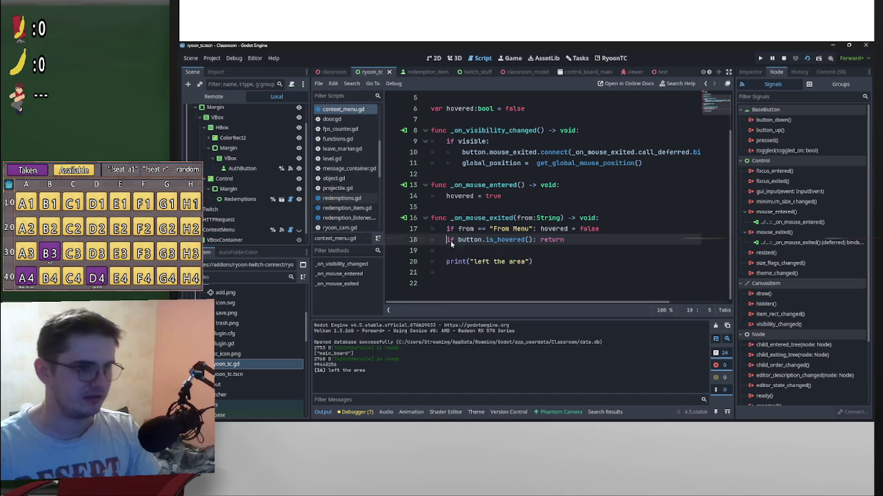
pyautogui.press('Return')
pyautogui.press('Up')
pyautogui.write('if hovered')
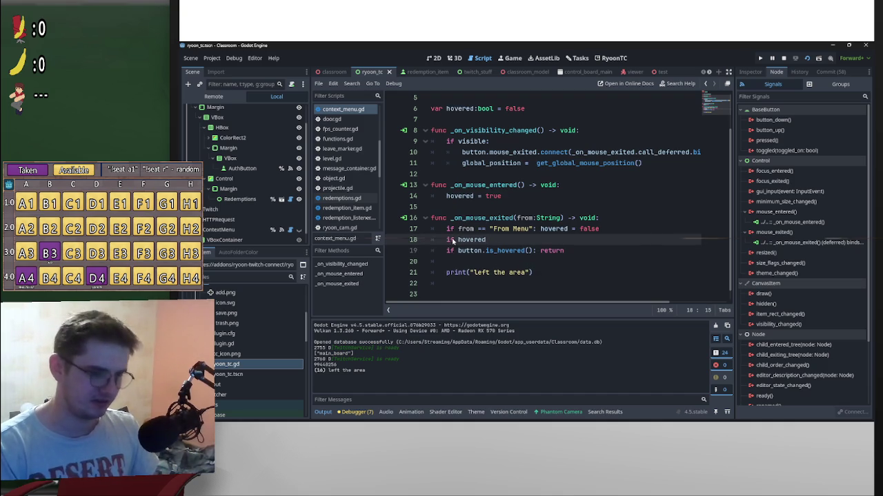
pyautogui.write(': r')
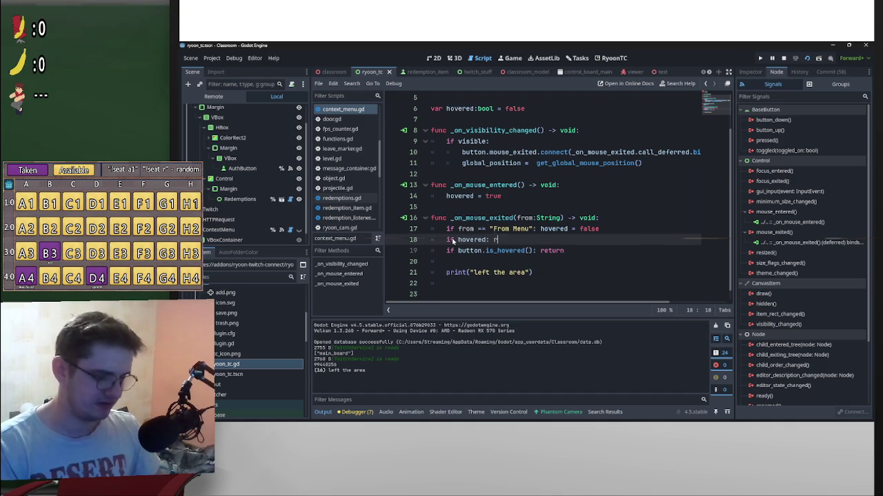
pyautogui.write('e')
pyautogui.press('BackSpace')
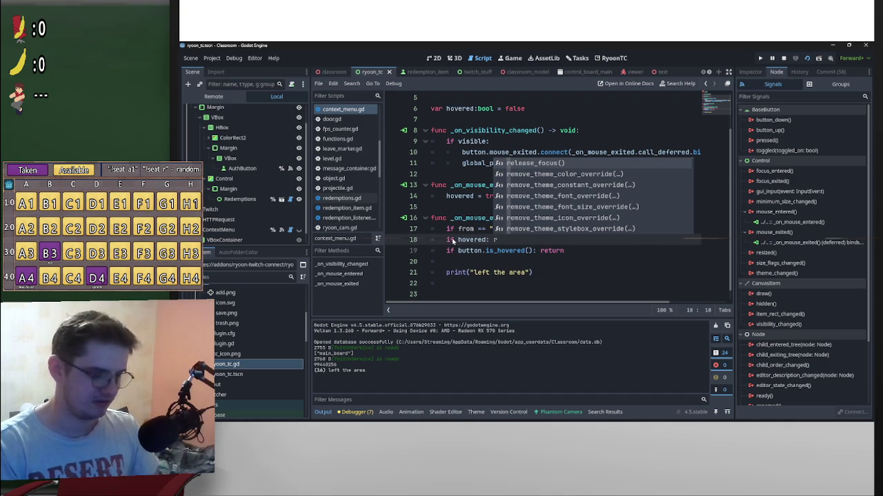
pyautogui.write('eturn')
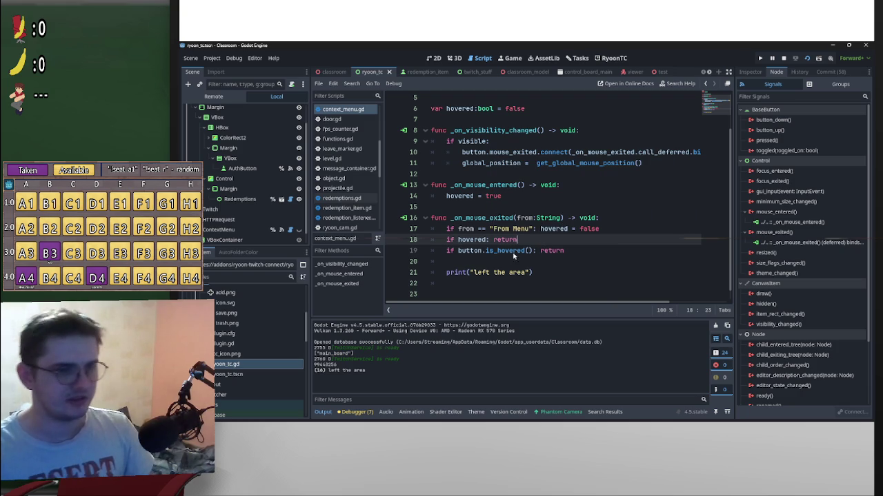
pyautogui.click(485, 266)
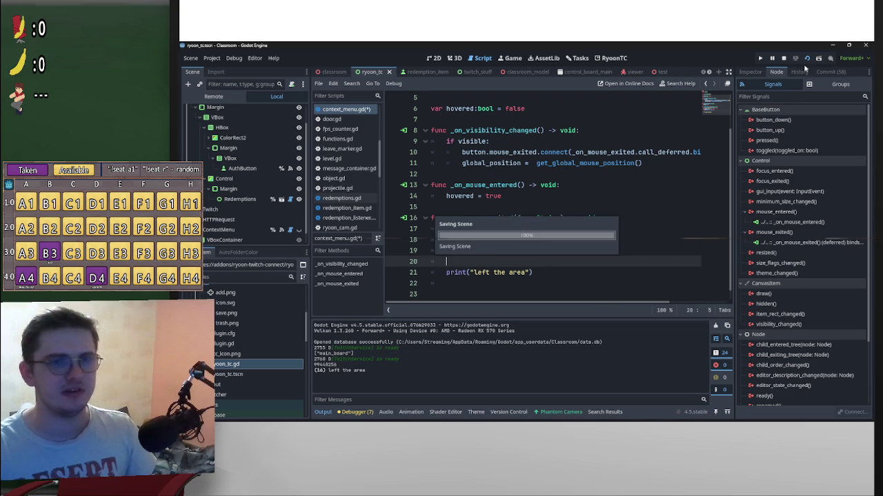
pyautogui.hotkey('alt', 'Tab')
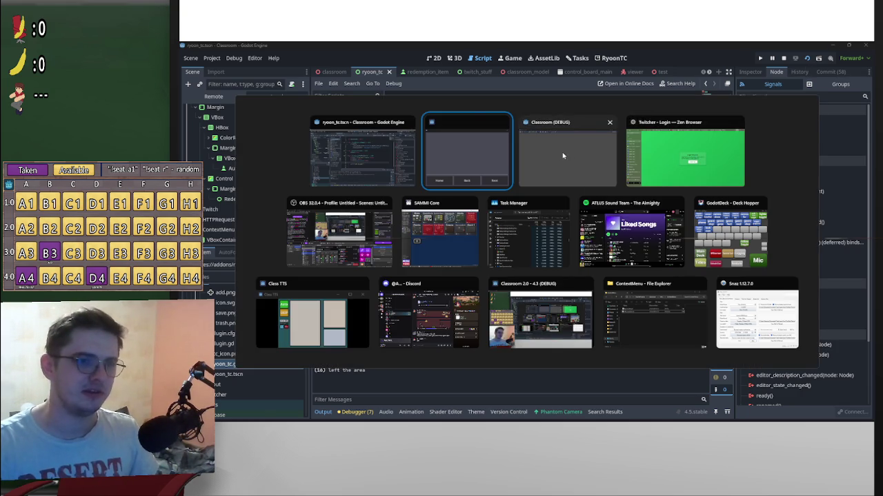
# Step: Dock the Classroom game window on the right half, test the menu, then stop the game
pyautogui.click(570, 159)
pyautogui.moveTo(569, 159)
pyautogui.mouseDown()
pyautogui.moveTo(759, 111)
pyautogui.moveTo(715, 105)
pyautogui.mouseUp()
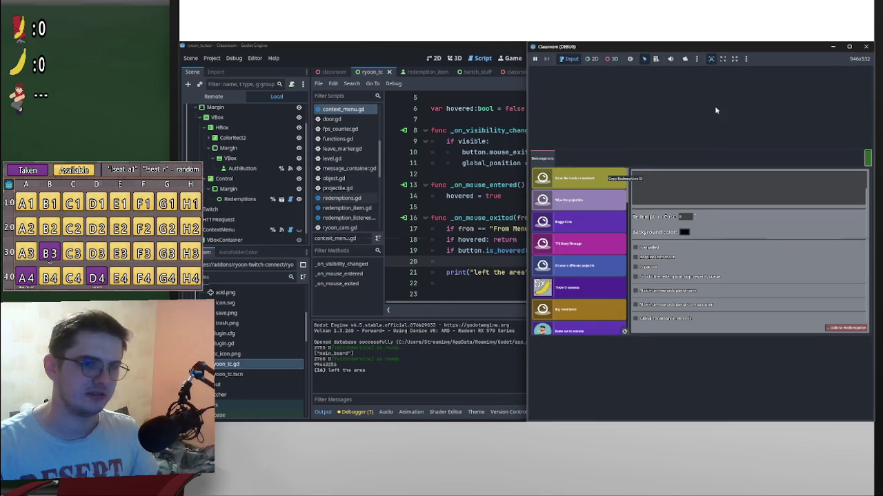
pyautogui.press('super+Right')
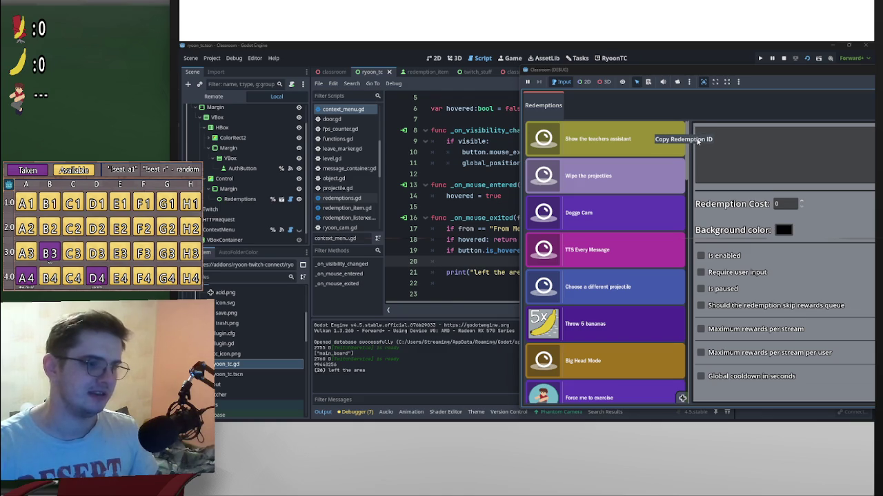
pyautogui.click(784, 58)
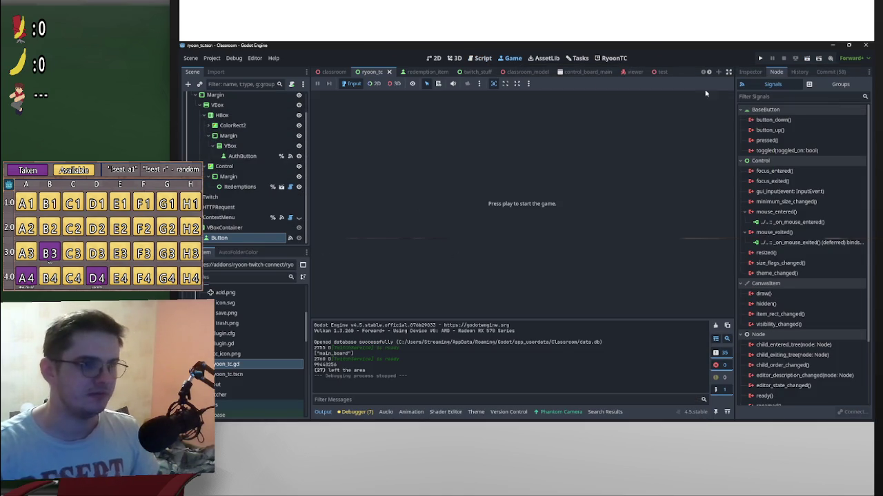
pyautogui.click(332, 72)
# Step: Open the ContextMenu script, replace the print with visible = false, and add a blank line above
pyautogui.click(371, 71)
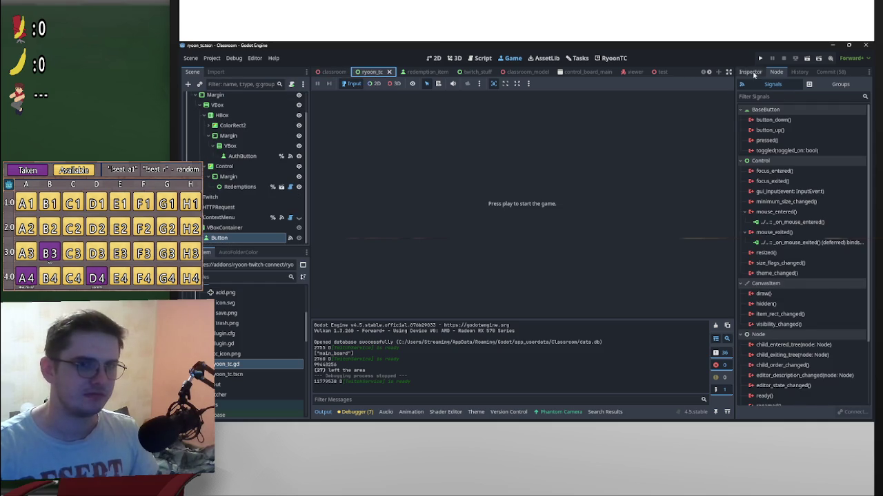
pyautogui.click(750, 72)
pyautogui.click(233, 218)
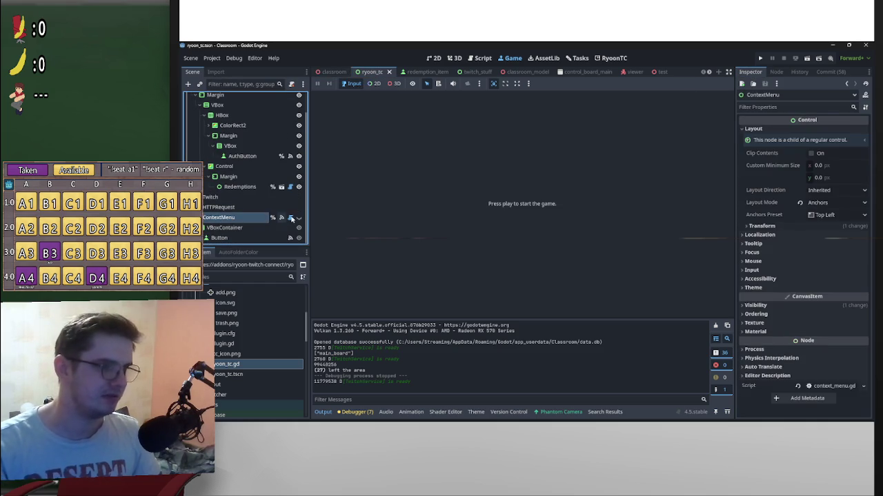
pyautogui.click(281, 217)
pyautogui.moveTo(558, 273); pyautogui.dragTo(445, 273)
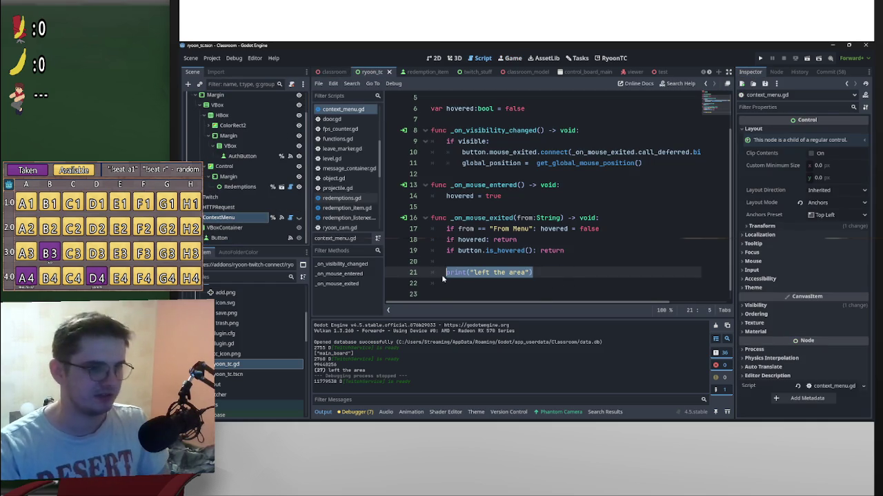
pyautogui.press('BackSpace')
pyautogui.write('le = false')
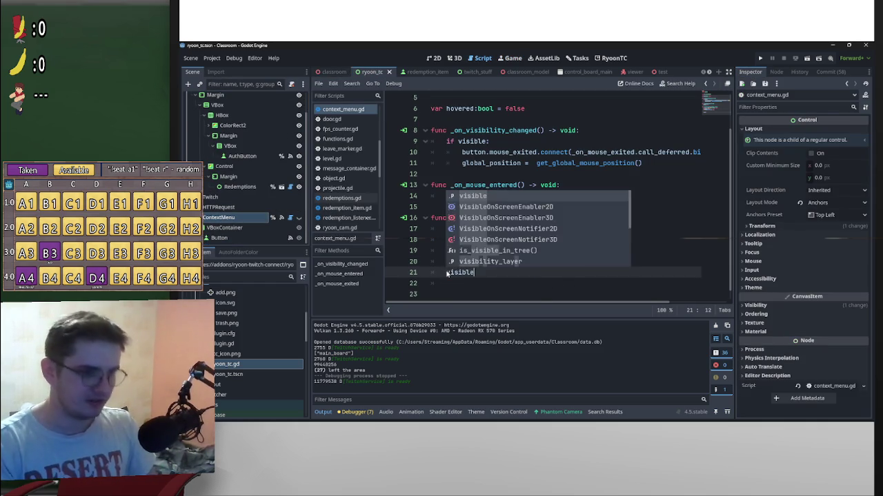
pyautogui.press('Escape')
pyautogui.press('Up')
pyautogui.press('Return')
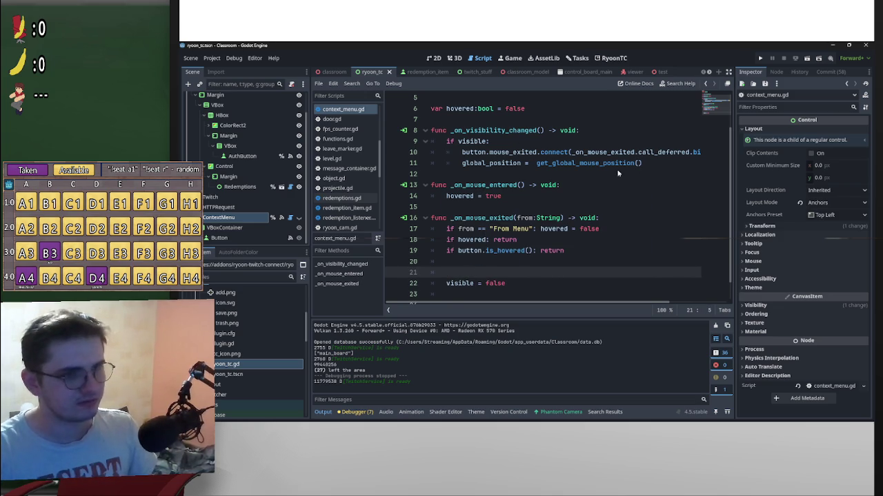
# Step: Write button.mouse_exited.disconnect(_on_mouse_exited.call_deferred) on the new line, reusing line 10's code
pyautogui.moveTo(462, 153); pyautogui.dragTo(689, 153)
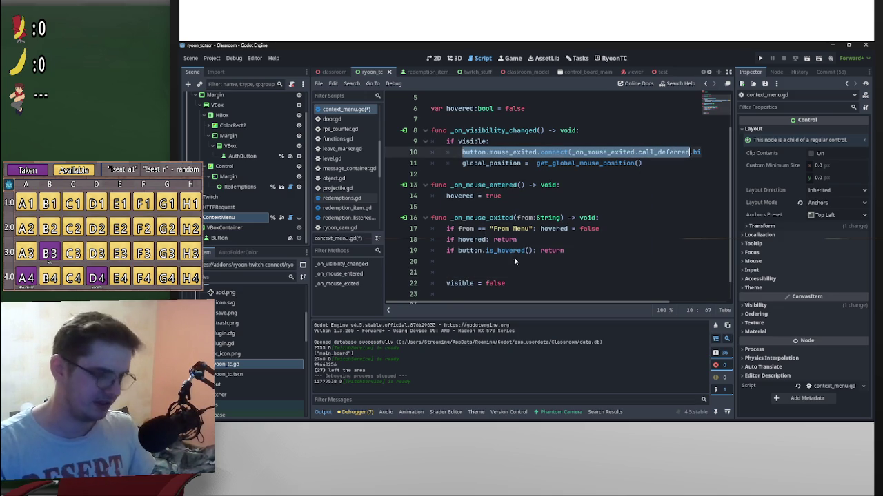
pyautogui.click(599, 152)
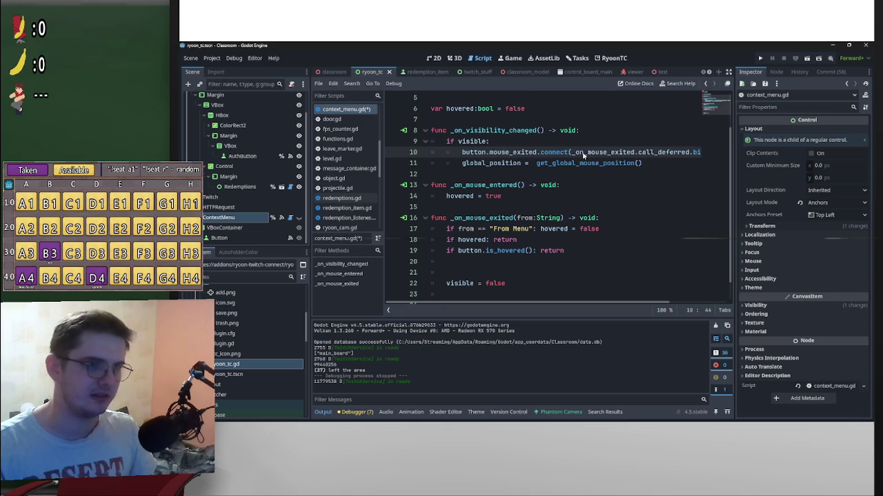
pyautogui.moveTo(537, 153)
pyautogui.mouseDown()
pyautogui.moveTo(485, 153)
pyautogui.moveTo(474, 277)
pyautogui.mouseUp()
pyautogui.keyDown('shift'); pyautogui.click(461, 152); pyautogui.keyUp('shift')
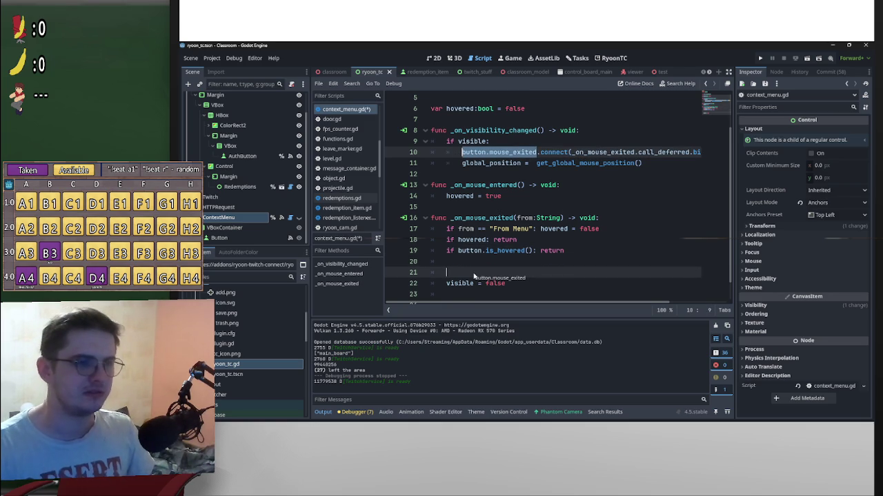
pyautogui.moveTo(474, 276); pyautogui.dragTo(475, 274)
pyautogui.click(544, 271)
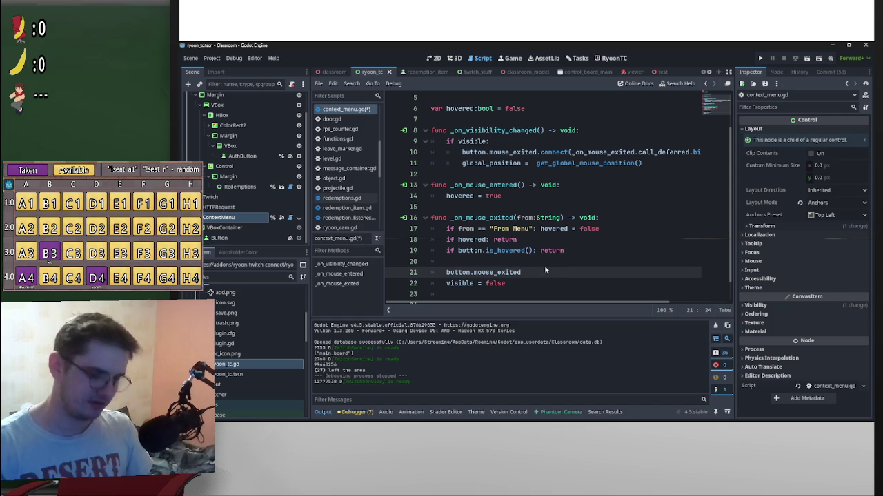
pyautogui.write('.dis')
pyautogui.press('Return')
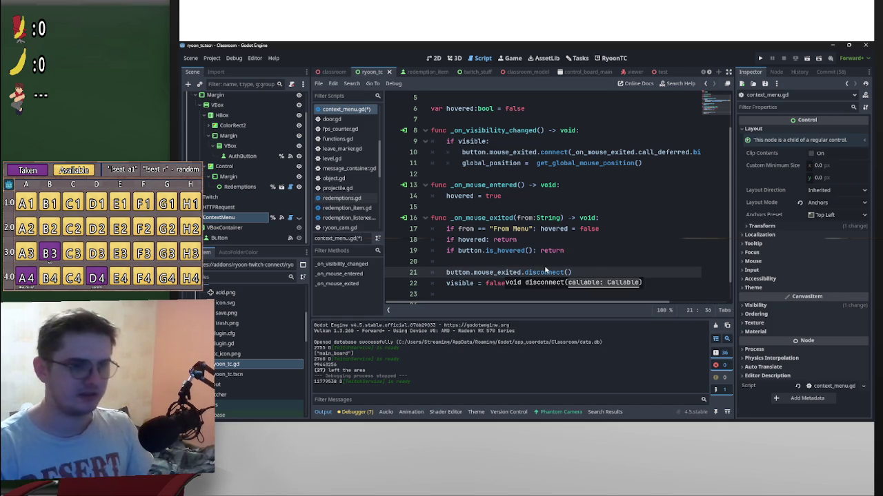
pyautogui.moveTo(572, 152)
pyautogui.mouseDown()
pyautogui.moveTo(659, 152)
pyautogui.moveTo(619, 153)
pyautogui.mouseUp()
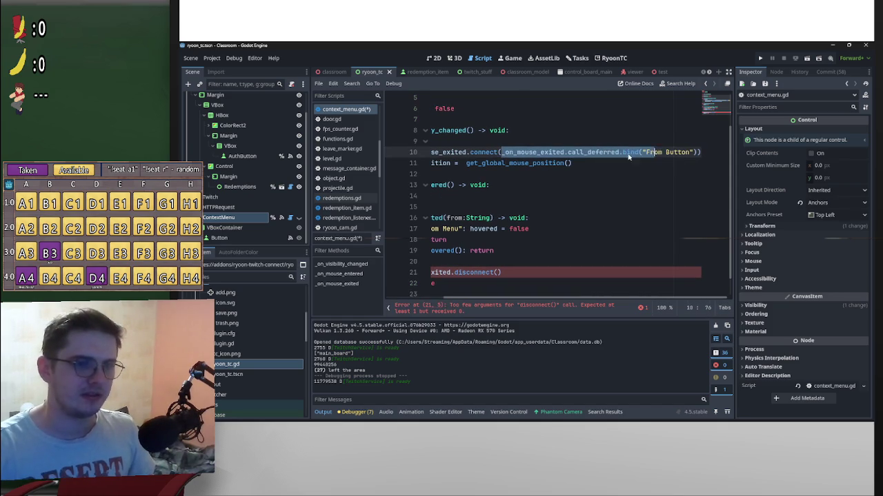
pyautogui.hotkey('ctrl', 'c')
pyautogui.click(499, 272)
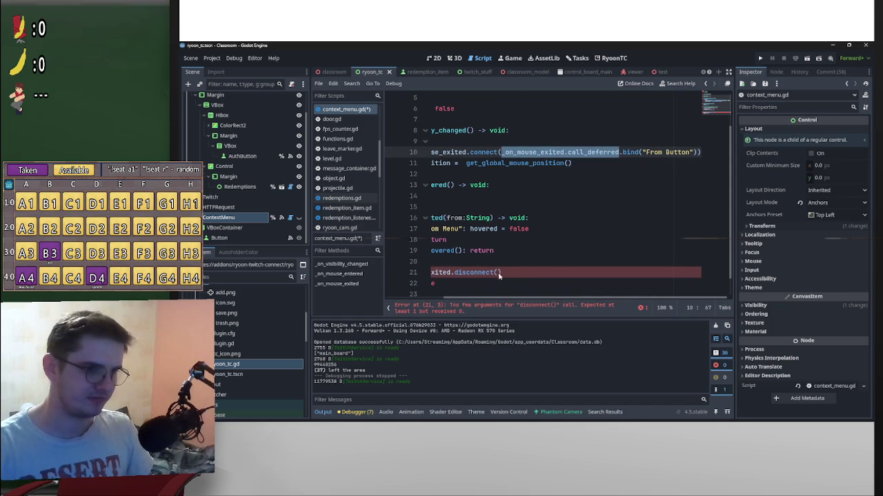
pyautogui.hotkey('ctrl', 'v')
pyautogui.moveTo(632, 304); pyautogui.dragTo(572, 304)
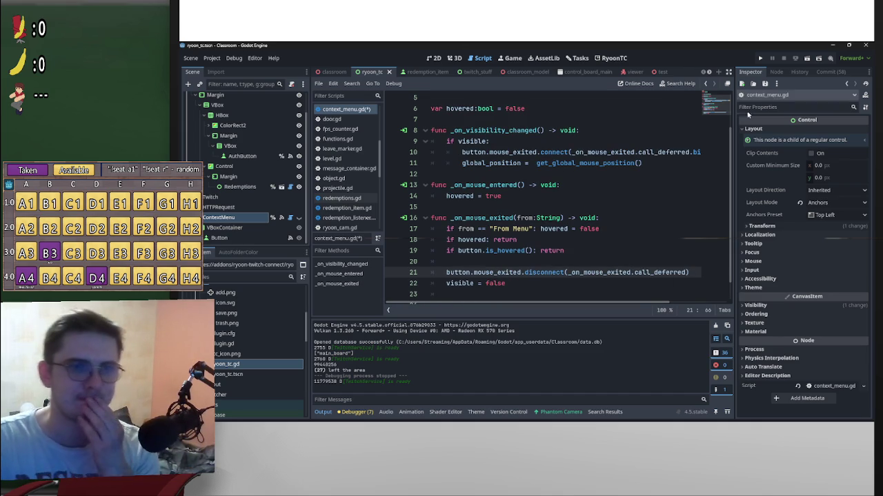
# Step: Run the scene, load the Redemptions list, and restore the game window to a smaller size
pyautogui.click(807, 60)
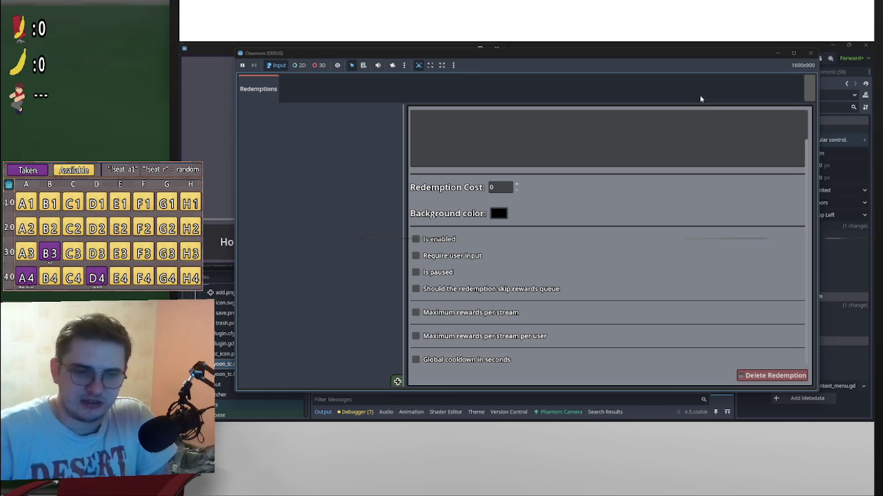
pyautogui.click(808, 88)
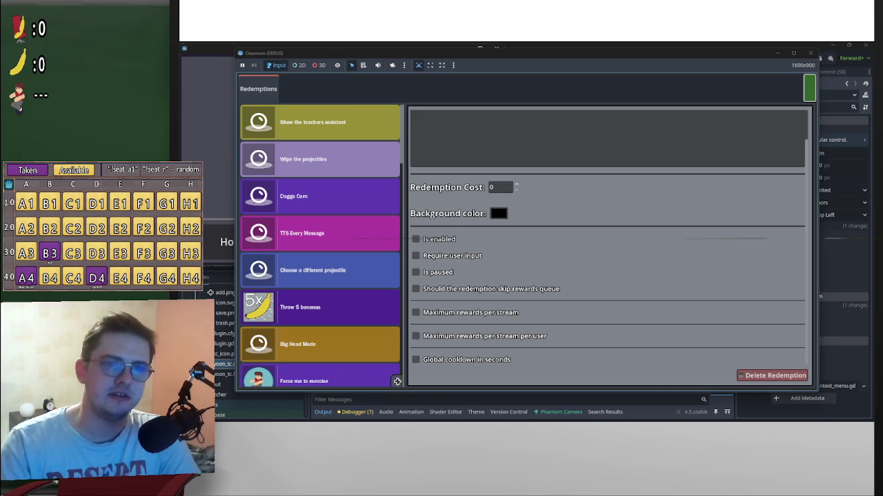
pyautogui.doubleClick(689, 52)
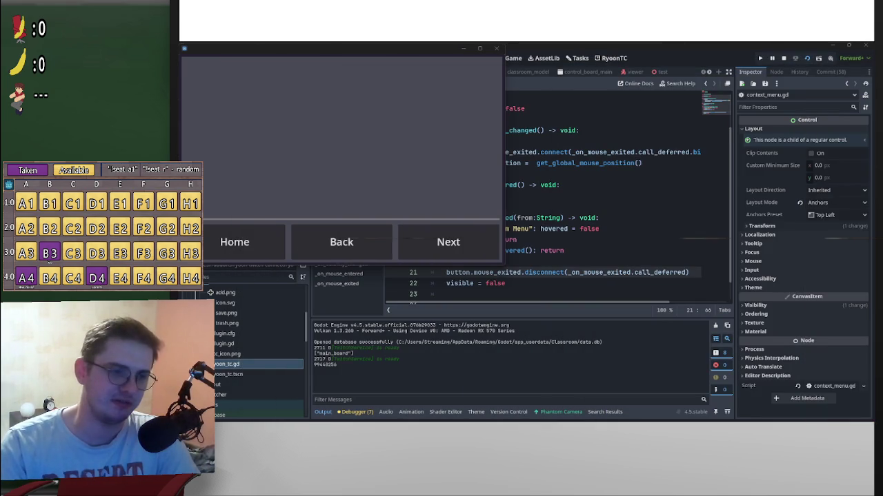
# Step: Shift the Redemptions game window right, then drag it down into the lower-right corner
pyautogui.moveTo(827, 84)
pyautogui.mouseDown()
pyautogui.moveTo(660, 79)
pyautogui.moveTo(882, 83)
pyautogui.mouseUp()
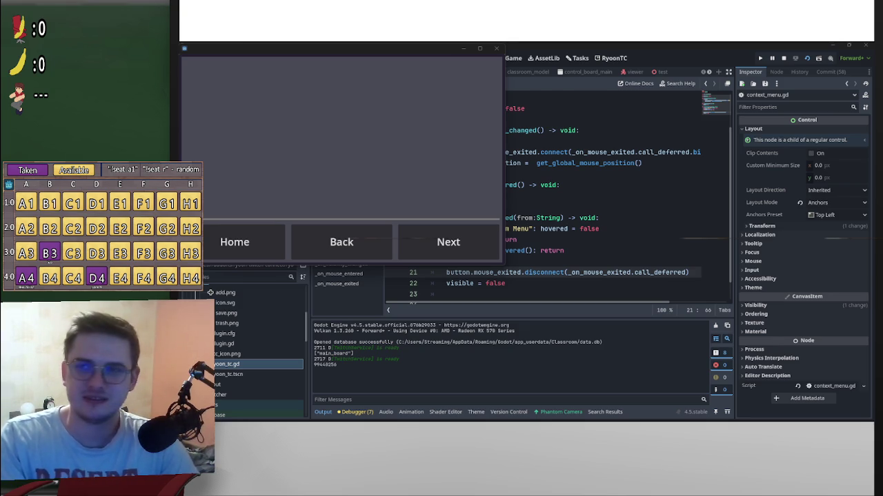
pyautogui.moveTo(792, 227)
pyautogui.mouseDown()
pyautogui.moveTo(802, 238)
pyautogui.moveTo(765, 177)
pyautogui.moveTo(782, 256)
pyautogui.mouseUp()
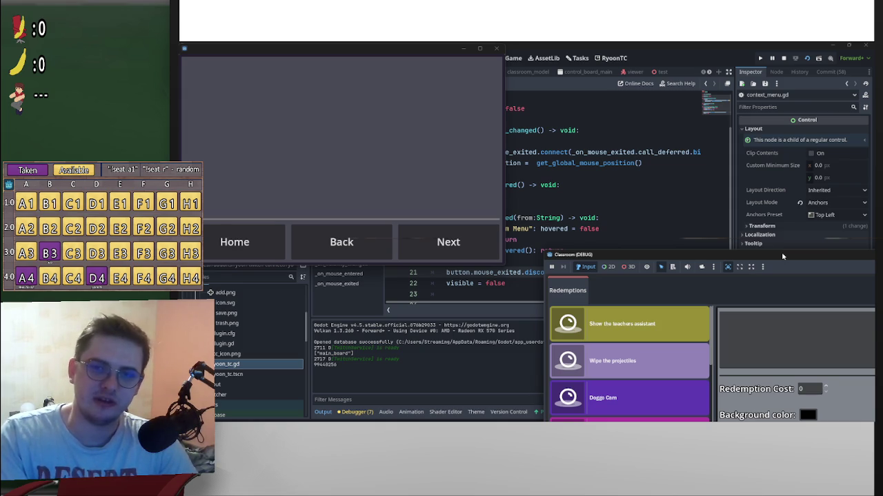
pyautogui.moveTo(782, 257); pyautogui.dragTo(783, 254)
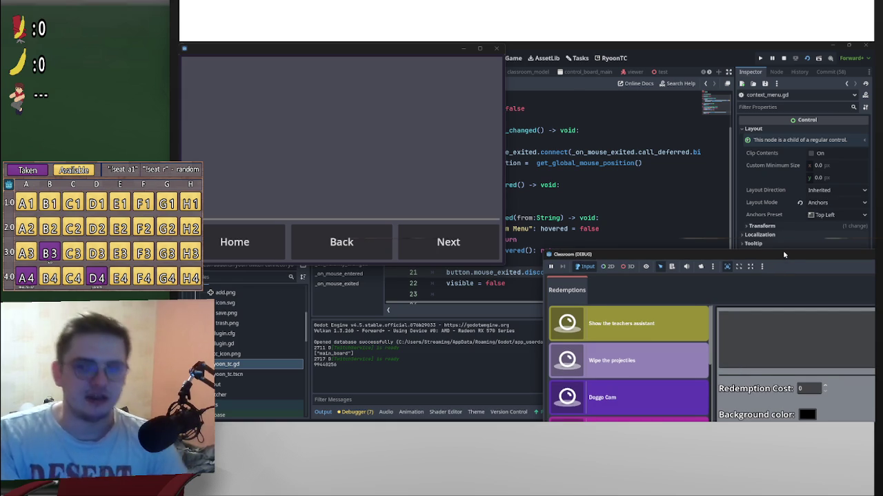
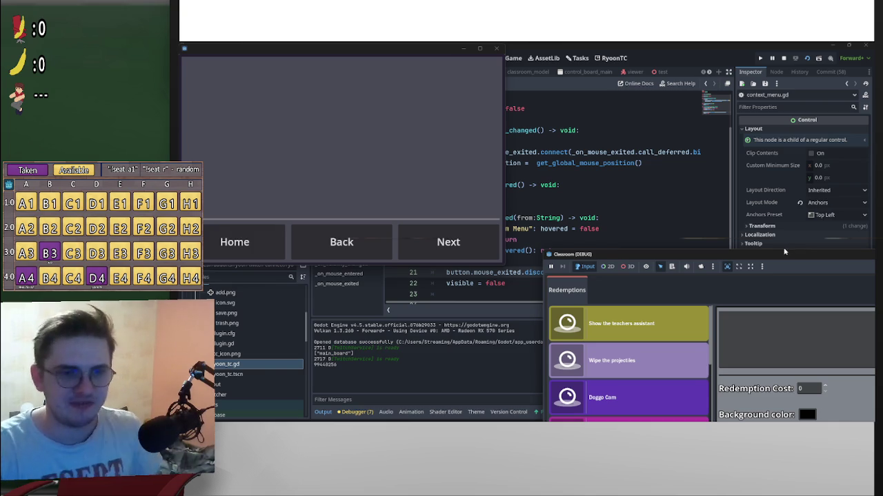
# Step: Reposition the Classroom (DEBUG) window to show all redemptions, then stop the running game
pyautogui.moveTo(784, 253)
pyautogui.mouseDown()
pyautogui.moveTo(767, 117)
pyautogui.moveTo(764, 242)
pyautogui.moveTo(775, 258)
pyautogui.moveTo(740, 55)
pyautogui.mouseUp()
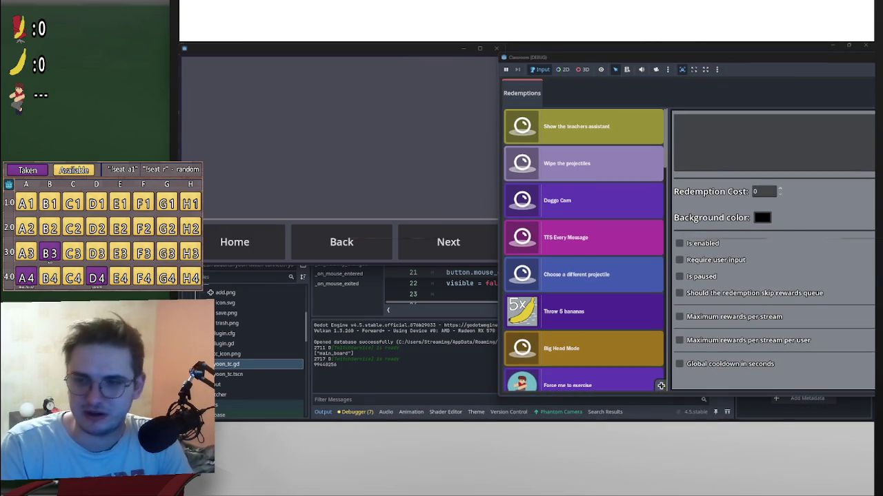
pyautogui.moveTo(784, 58)
pyautogui.mouseDown()
pyautogui.moveTo(801, 138)
pyautogui.moveTo(792, 215)
pyautogui.moveTo(802, 279)
pyautogui.mouseUp()
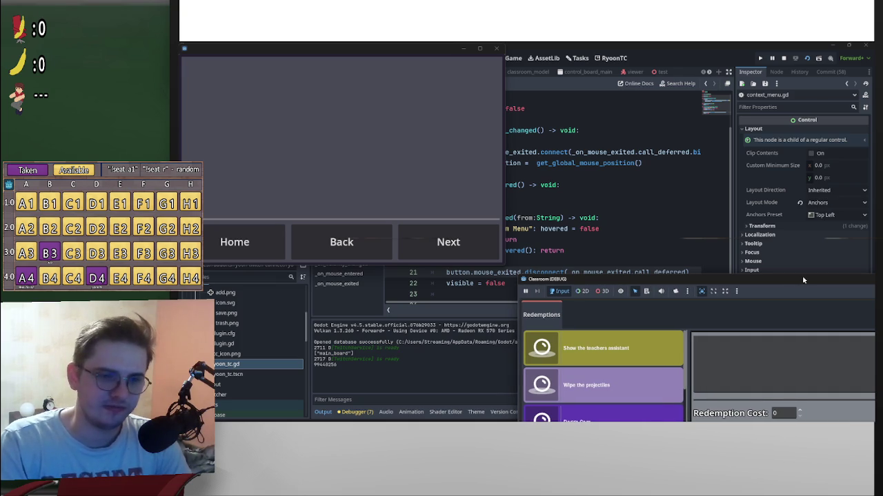
pyautogui.moveTo(803, 280); pyautogui.dragTo(807, 280)
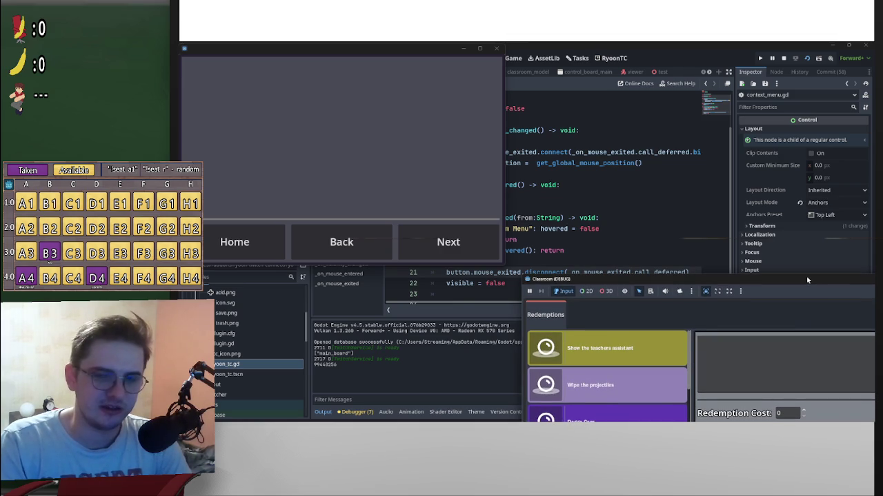
pyautogui.moveTo(807, 280); pyautogui.dragTo(807, 279)
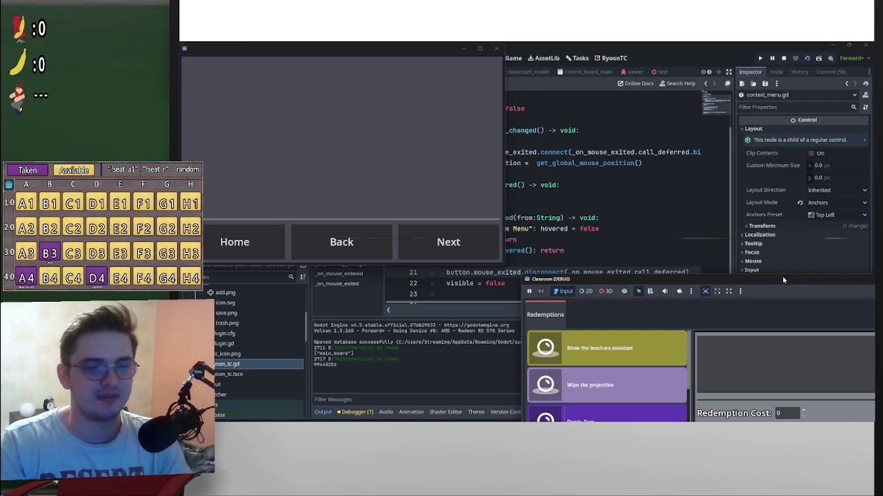
pyautogui.moveTo(785, 284); pyautogui.dragTo(733, 72)
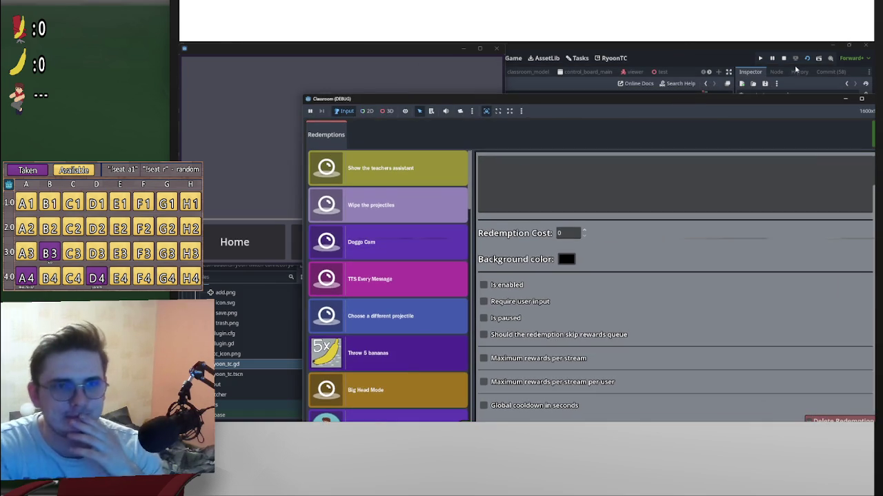
pyautogui.click(783, 58)
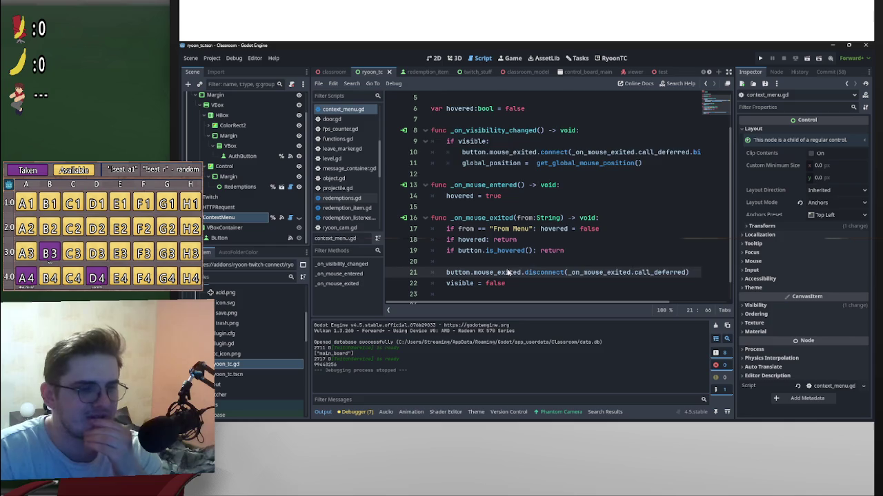
# Step: Add a new func _go_away() -> void: declaration below _on_mouse_exited in context_menu.gd
pyautogui.scroll(-1, 507, 274)
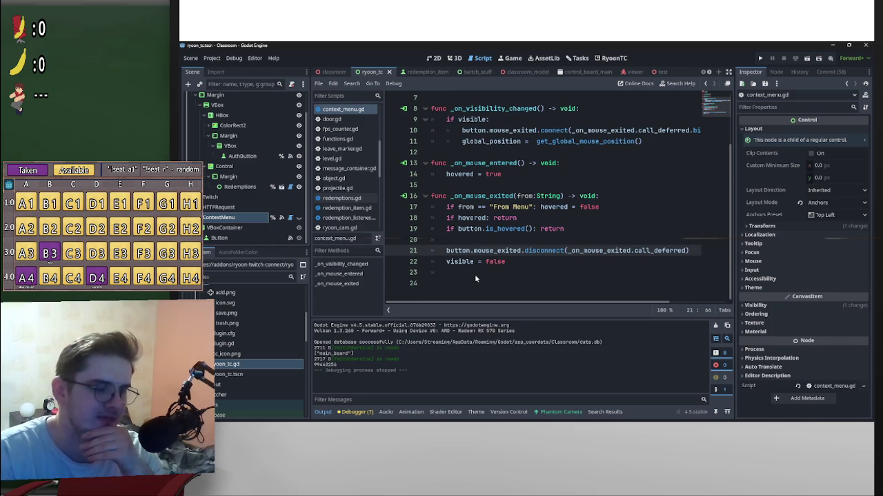
pyautogui.click(474, 274)
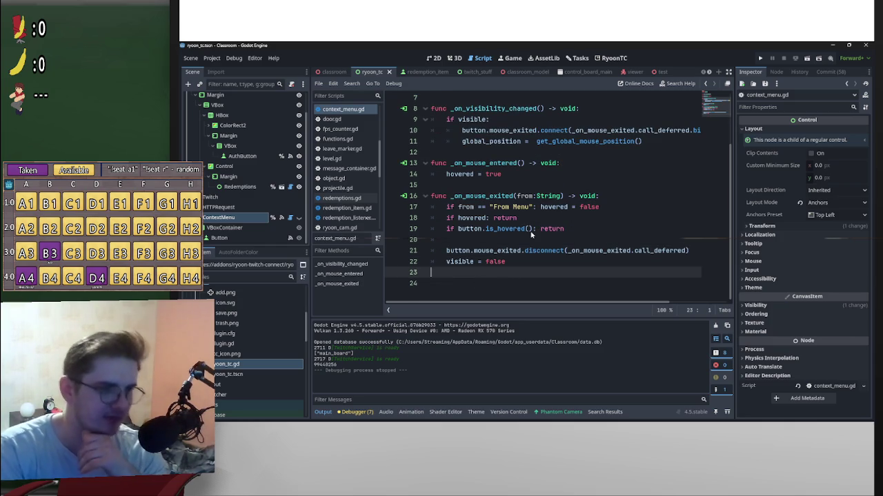
pyautogui.press('Return')
pyautogui.write('_on')
pyautogui.press('BackSpace')
pyautogui.press('BackSpace')
pyautogui.press('BackSpace')
pyautogui.write('fu')
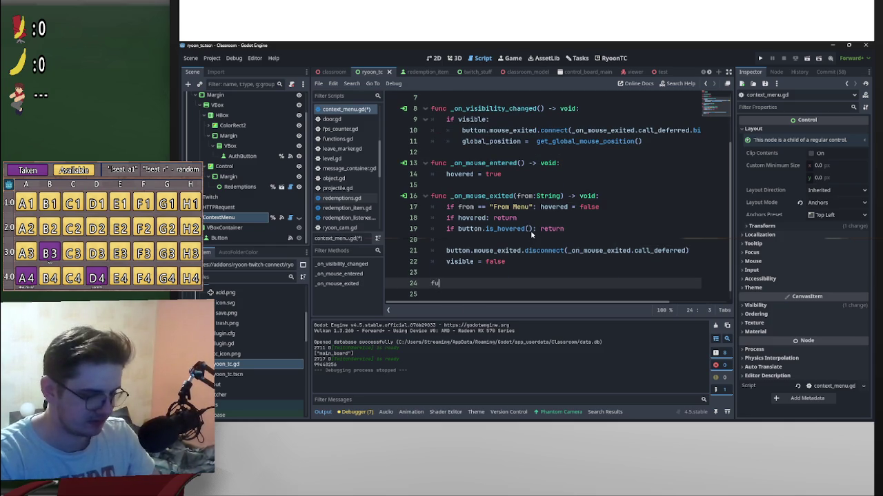
pyautogui.write('ncge')
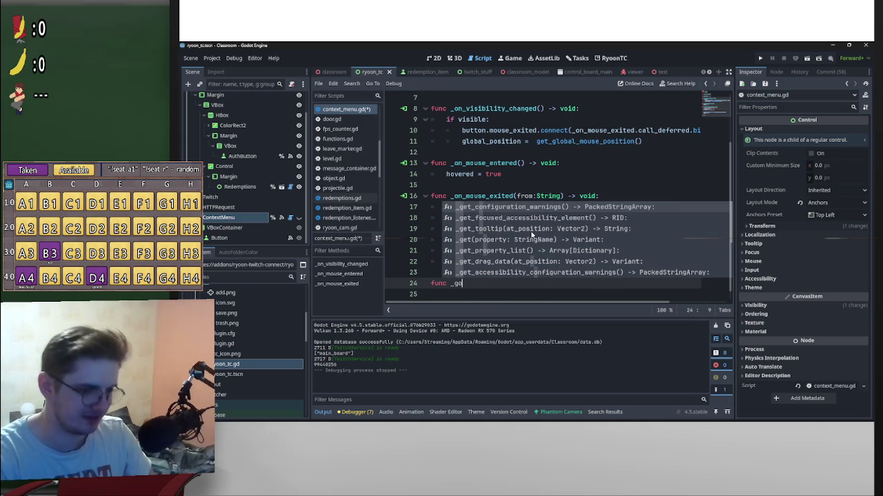
pyautogui.write('_away(')
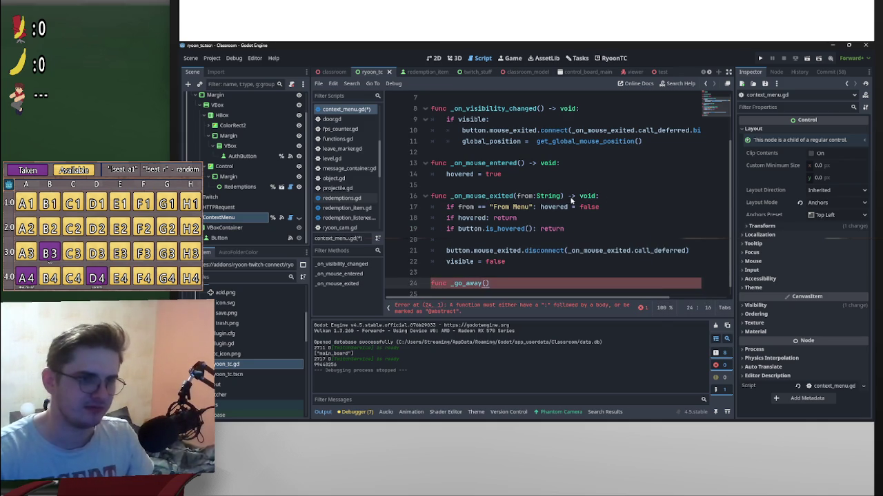
pyautogui.moveTo(598, 196); pyautogui.dragTo(564, 196)
pyautogui.hotkey('ctrl', 'c')
pyautogui.click(520, 284)
pyautogui.hotkey('ctrl', 'v')
pyautogui.press('Return')
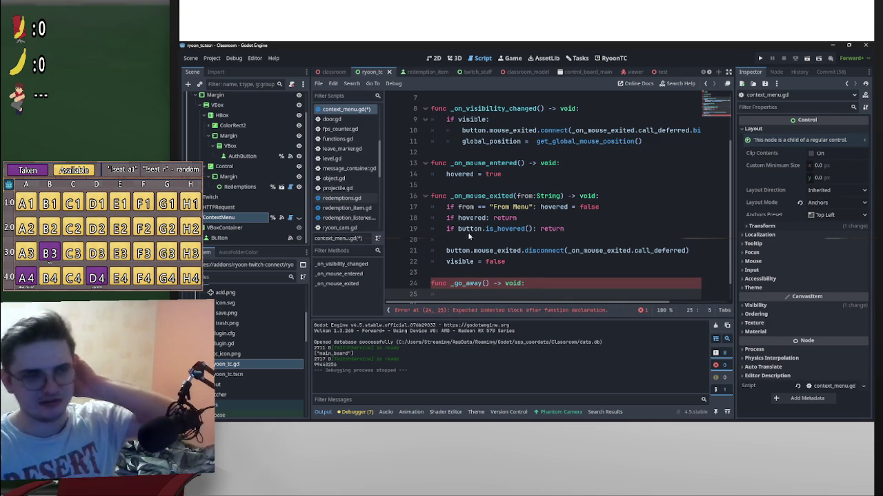
# Step: Replace the disconnect and visible = false lines in _on_mouse_exited with a _go_away() call
pyautogui.moveTo(513, 255)
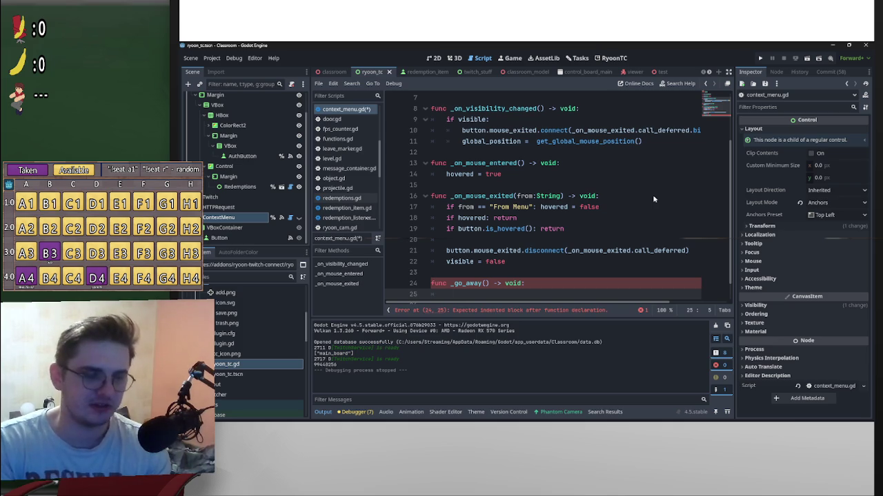
pyautogui.moveTo(507, 262)
pyautogui.mouseDown()
pyautogui.moveTo(447, 253)
pyautogui.moveTo(448, 294)
pyautogui.mouseUp()
pyautogui.click(498, 257)
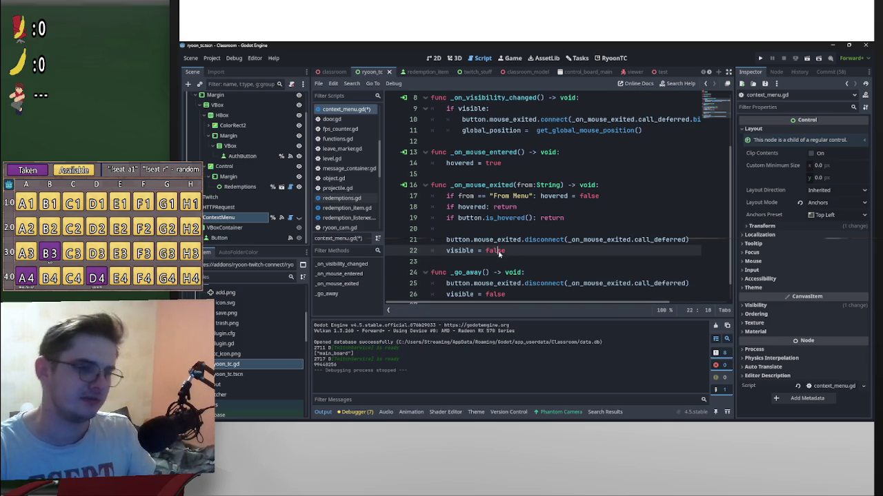
pyautogui.moveTo(506, 251); pyautogui.dragTo(427, 240)
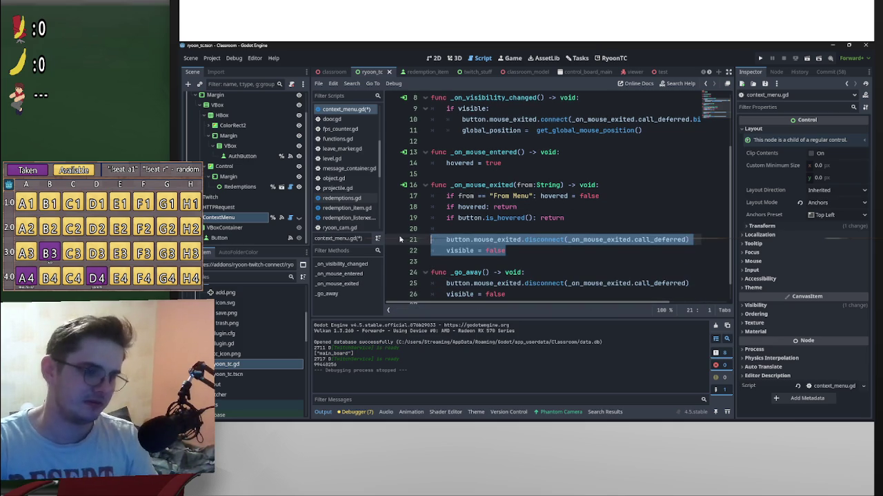
pyautogui.moveTo(490, 277); pyautogui.dragTo(451, 276)
pyautogui.hotkey('ctrl', 'c')
pyautogui.moveTo(507, 251); pyautogui.dragTo(446, 240)
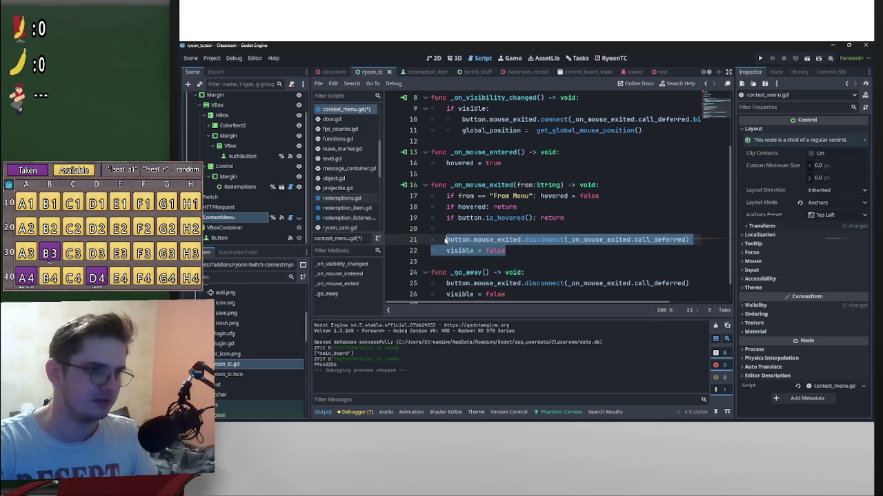
pyautogui.hotkey('ctrl', 'v')
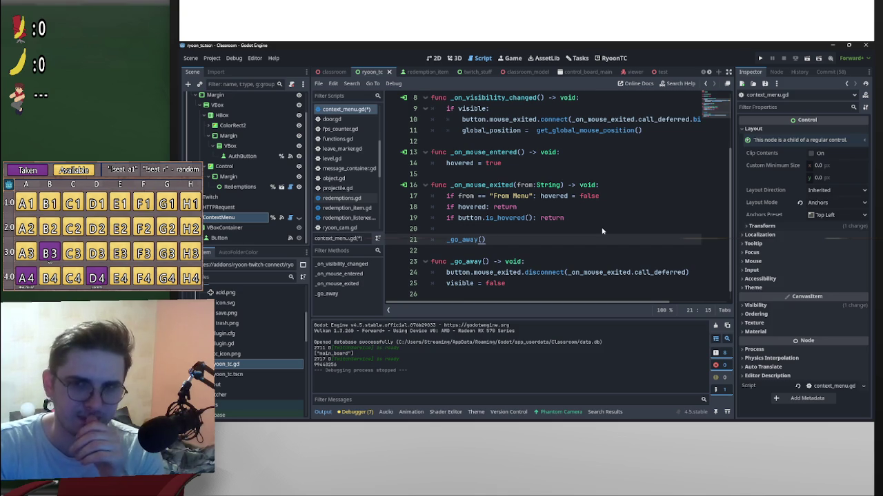
pyautogui.click(599, 229)
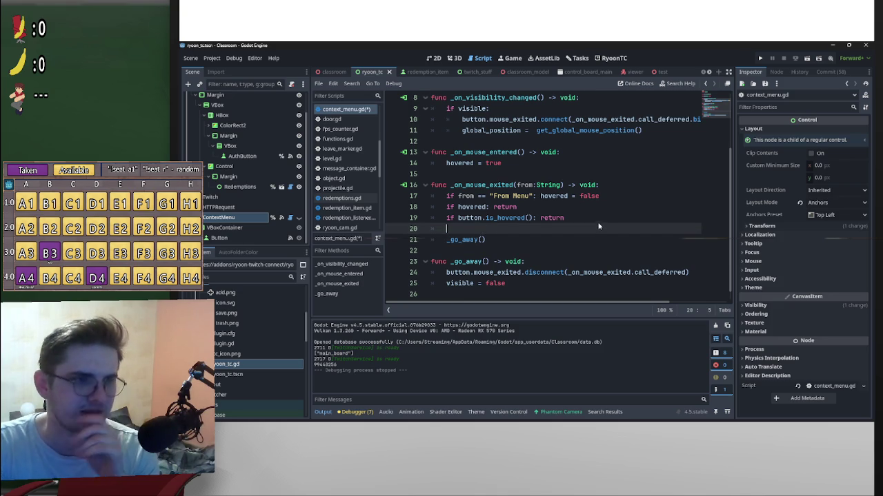
pyautogui.scroll(2, 604, 224)
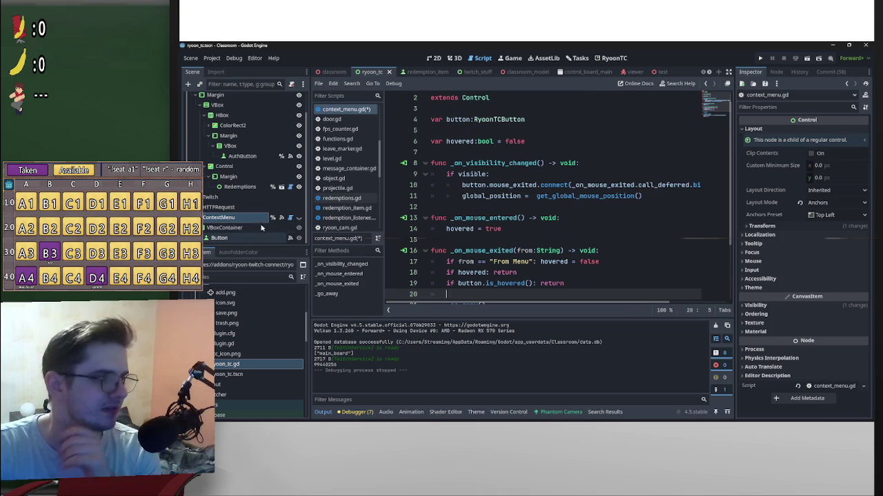
pyautogui.scroll(-2, 651, 209)
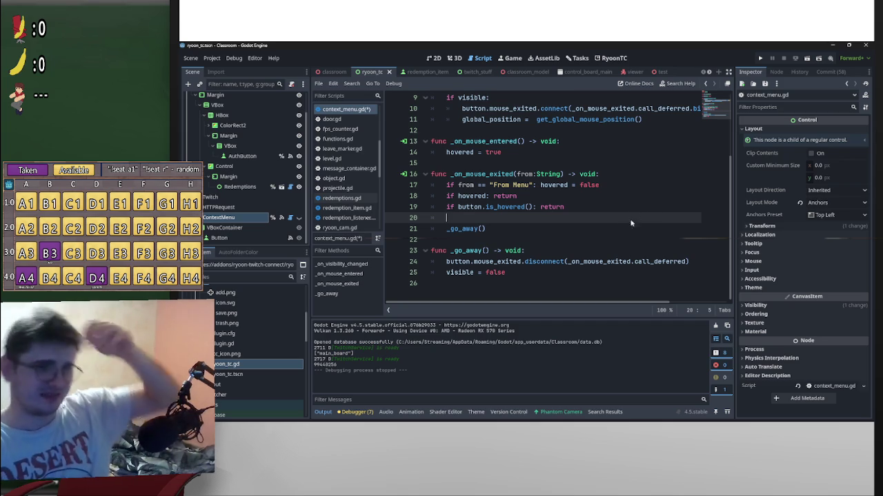
pyautogui.click(545, 242)
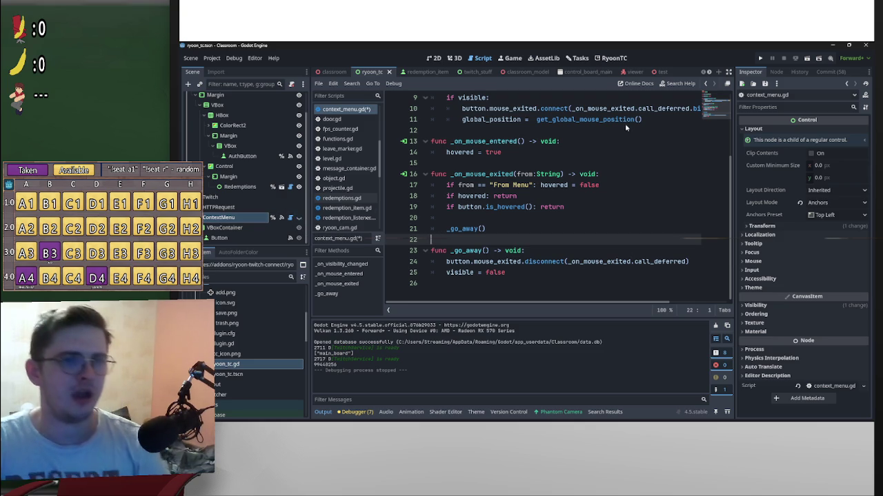
# Step: Rename the context menu's Button node to CopyID
pyautogui.click(219, 238)
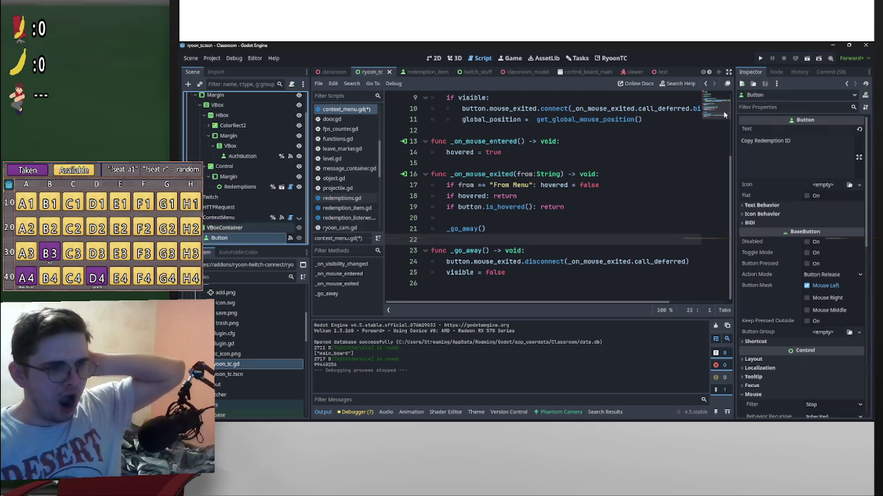
pyautogui.click(776, 71)
pyautogui.doubleClick(784, 141)
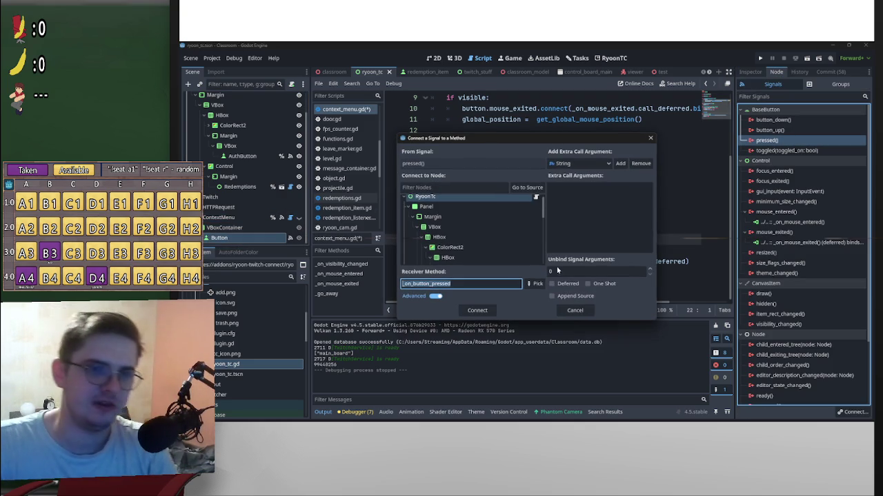
pyautogui.scroll(-5, 540, 259)
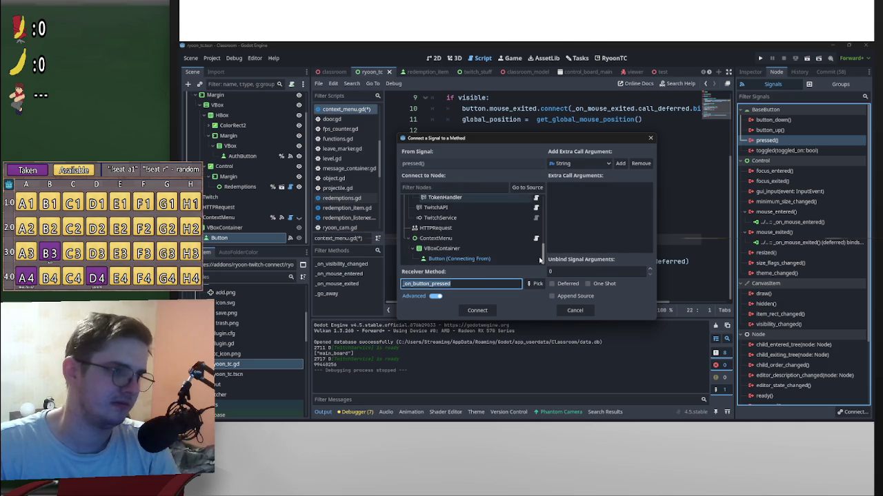
pyautogui.click(575, 311)
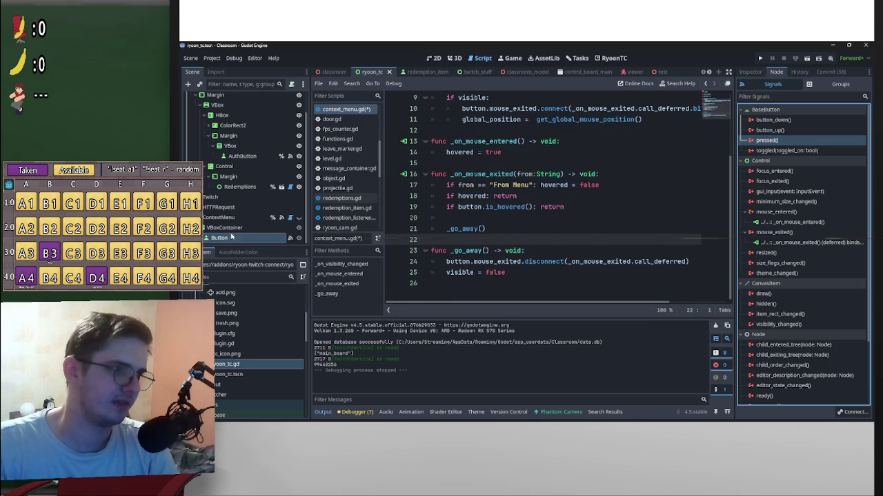
pyautogui.click(751, 72)
pyautogui.doubleClick(230, 238)
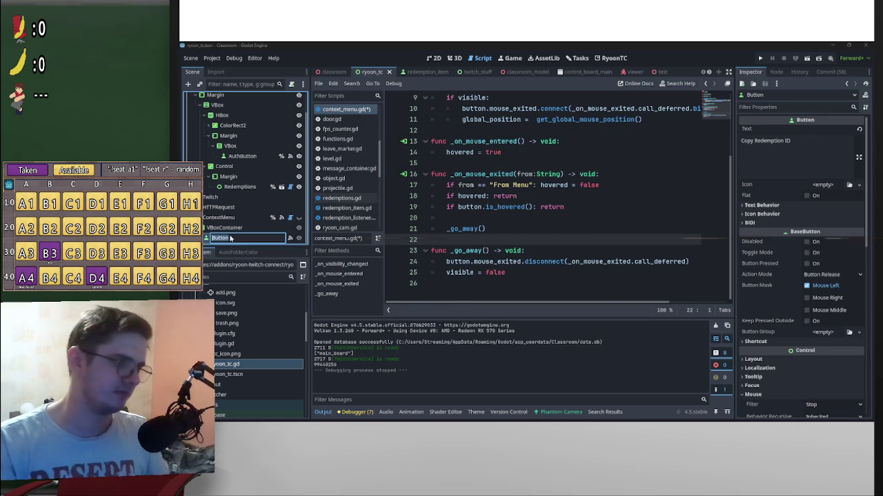
pyautogui.write('Cop')
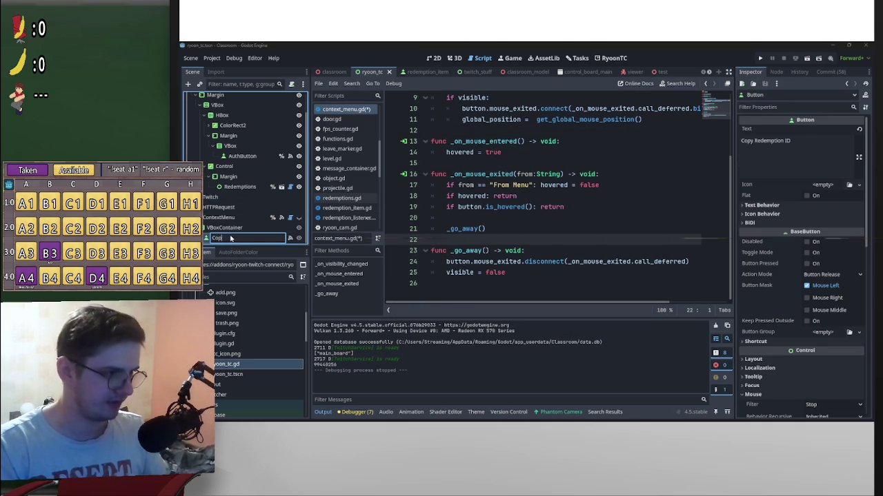
pyautogui.write('yID')
pyautogui.press('Return')
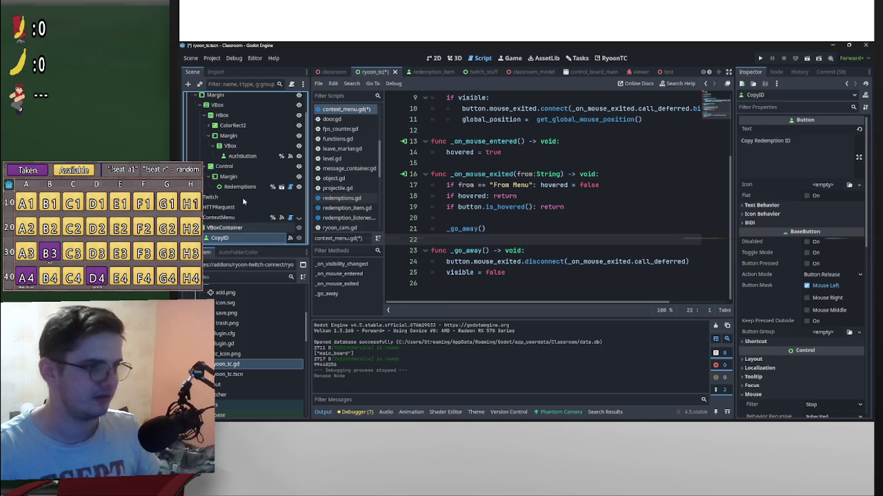
# Step: Connect CopyID's pressed() signal to a new handler on the ContextMenu node
pyautogui.click(775, 72)
pyautogui.doubleClick(767, 140)
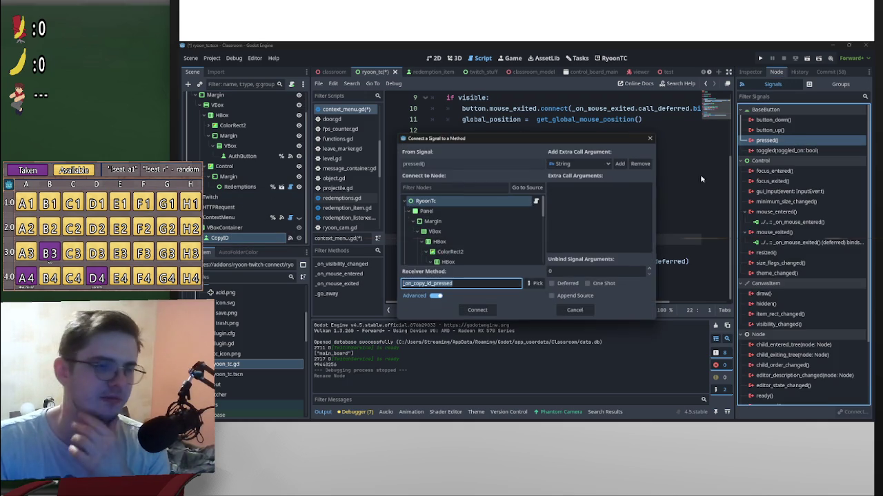
pyautogui.scroll(-10, 540, 216)
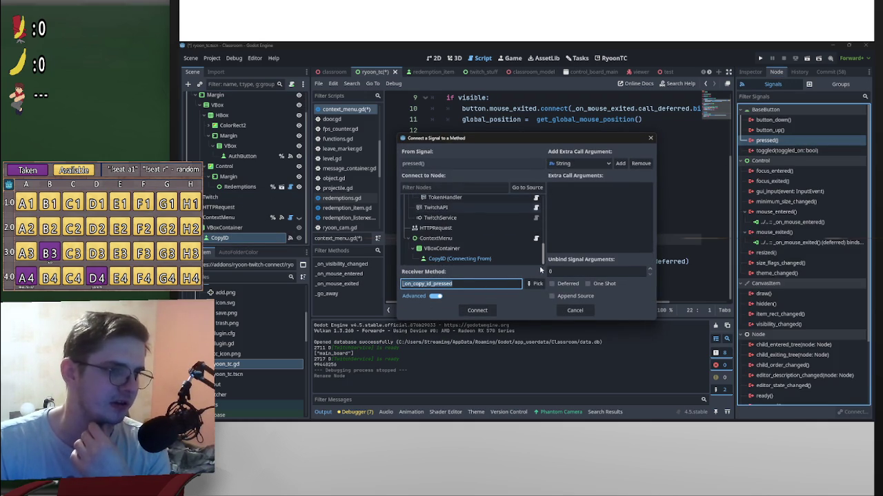
pyautogui.click(462, 239)
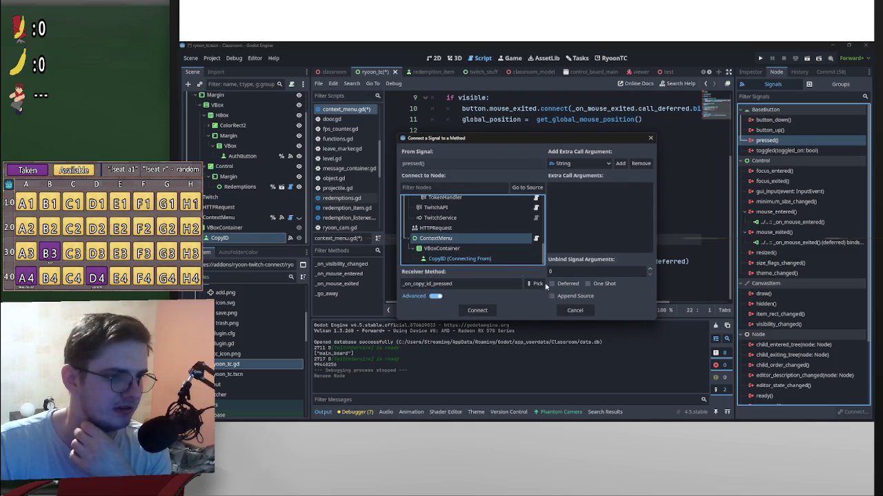
pyautogui.click(477, 310)
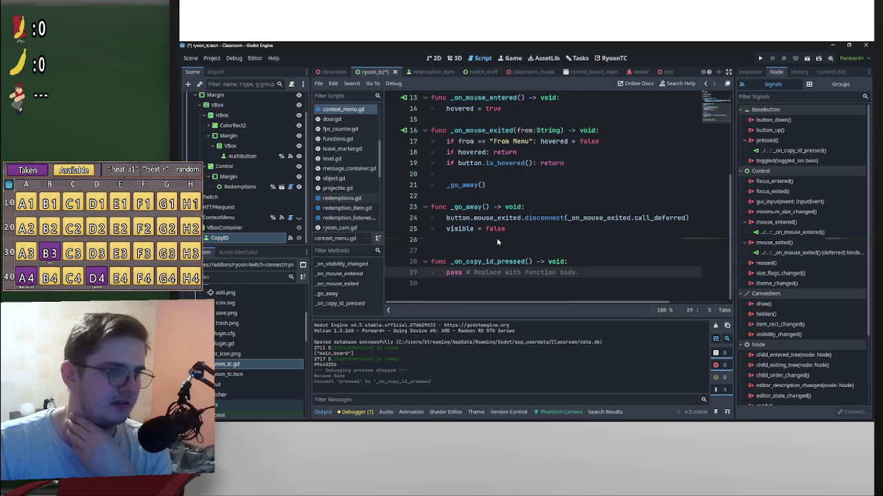
# Step: Call _go_away() inside _on_copy_id_pressed, then open redemption_item.gd
pyautogui.moveTo(489, 208); pyautogui.dragTo(453, 208)
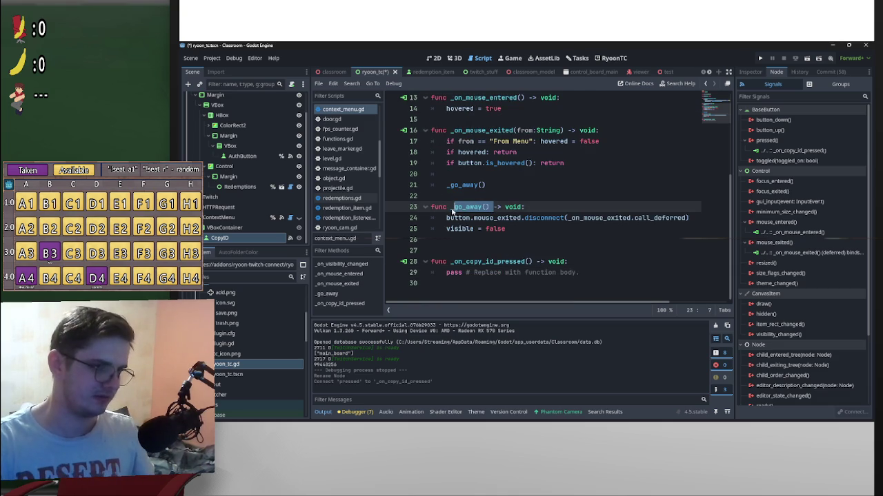
pyautogui.click(446, 273)
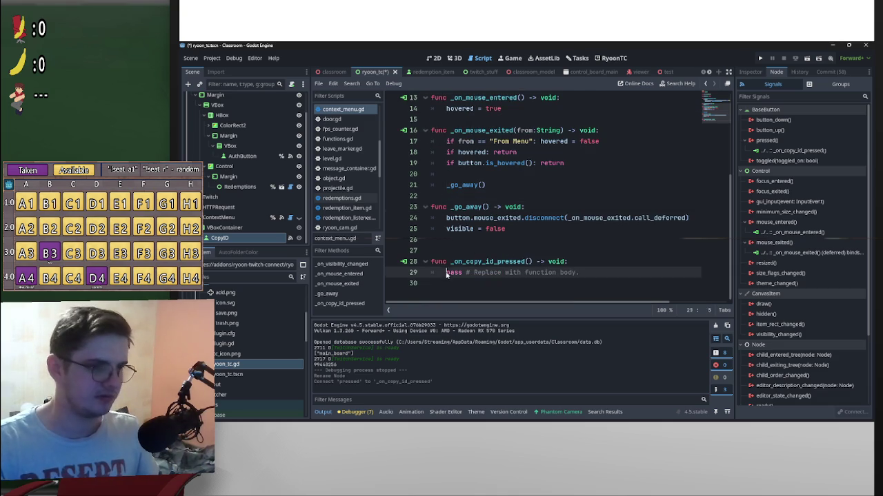
pyautogui.press('Return')
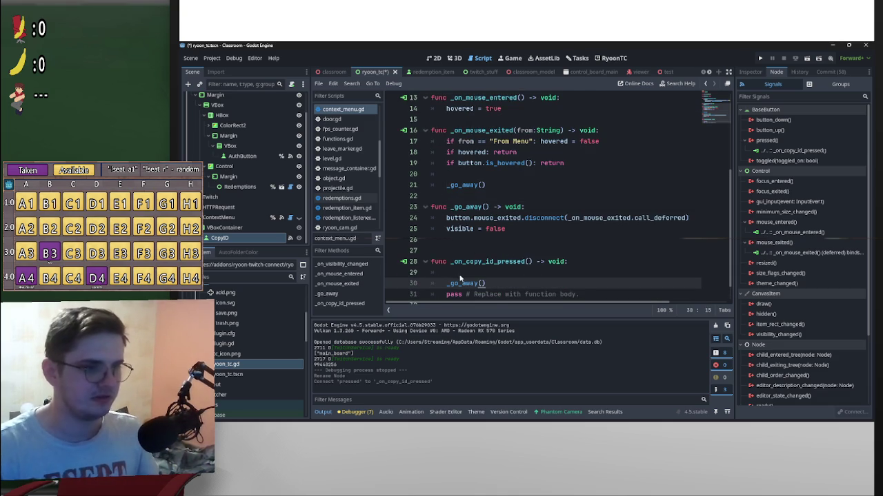
pyautogui.scroll(4, 548, 232)
pyautogui.keyDown('ctrl'); pyautogui.click(476, 131); pyautogui.keyUp('ctrl')
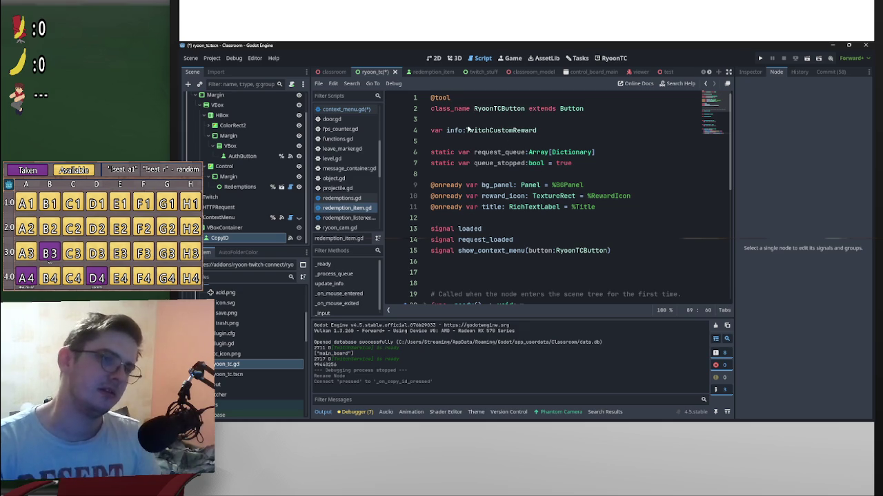
# Step: Open twitch_custom_reward.gd from the TwitchCustomReward type and browse its id, title, is_enabled properties
pyautogui.keyDown('ctrl'); pyautogui.click(511, 131); pyautogui.keyUp('ctrl')
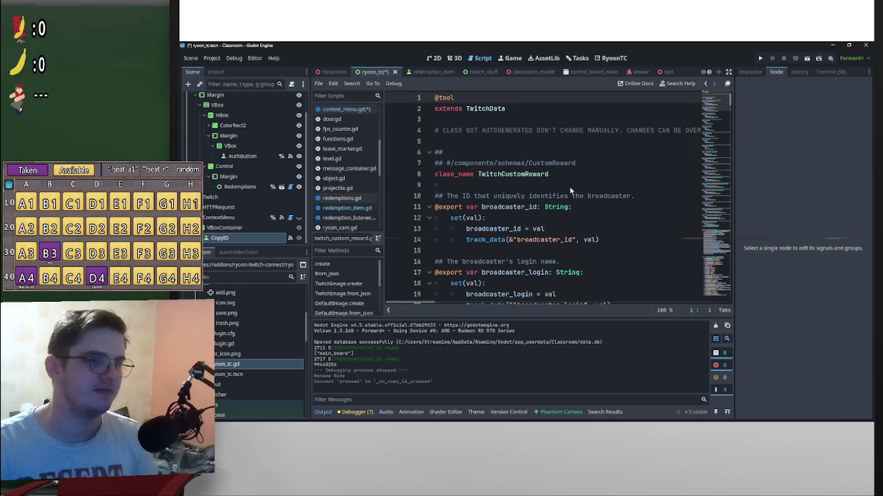
pyautogui.scroll(-10, 571, 193)
pyautogui.scroll(-9, 572, 207)
pyautogui.scroll(-11, 572, 215)
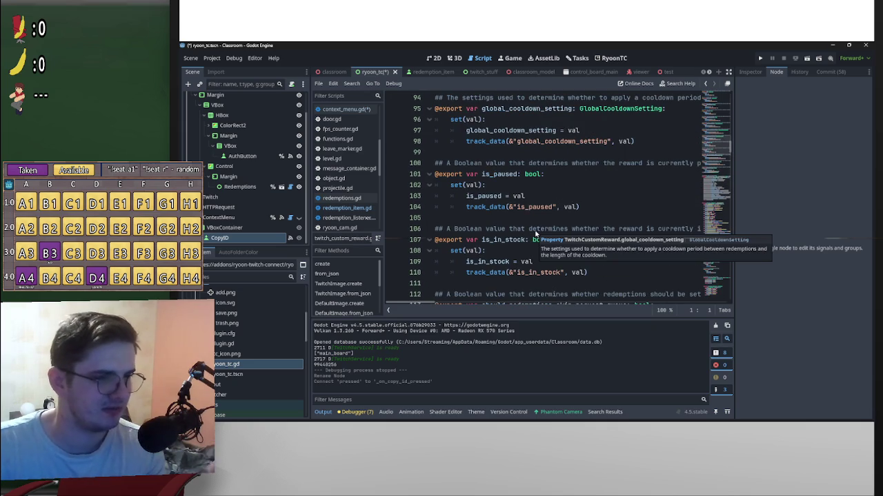
pyautogui.scroll(-5, 537, 234)
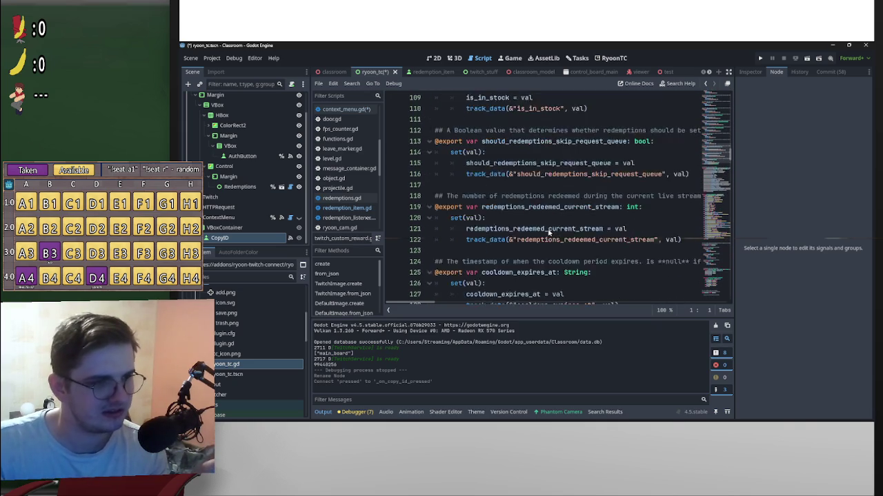
pyautogui.scroll(-4, 551, 232)
pyautogui.scroll(2, 566, 228)
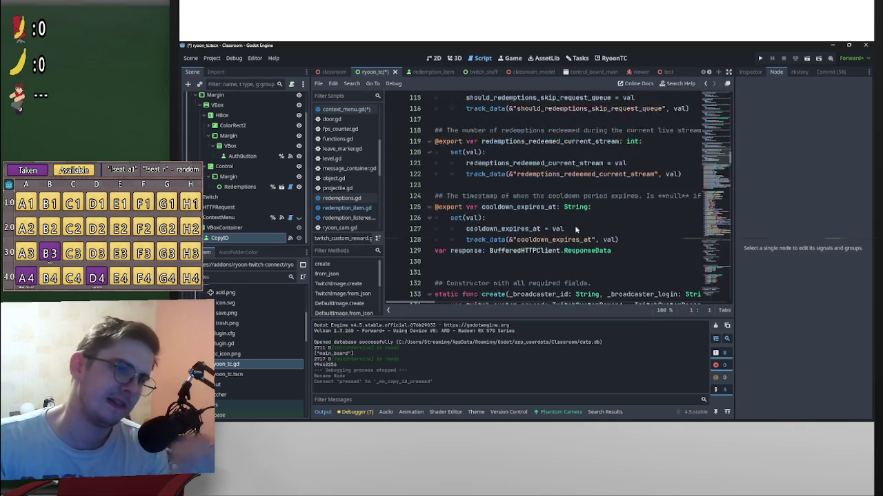
pyautogui.moveTo(730, 165); pyautogui.dragTo(732, 103)
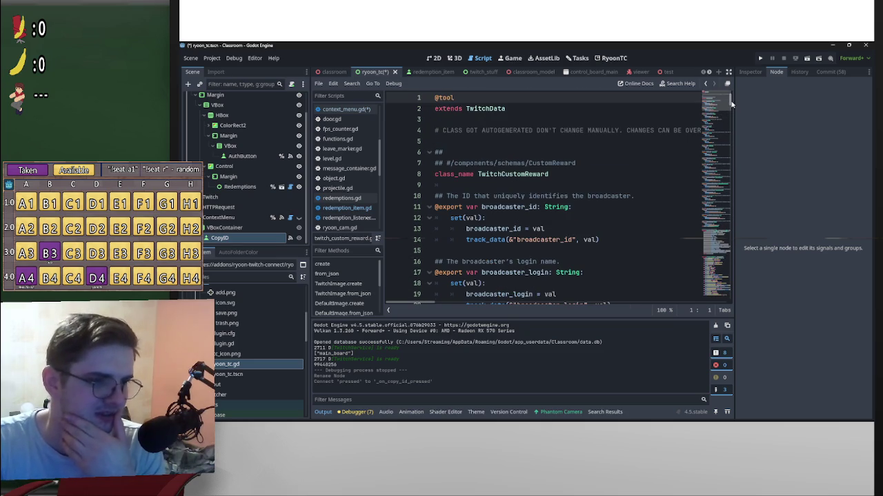
pyautogui.scroll(-5, 455, 204)
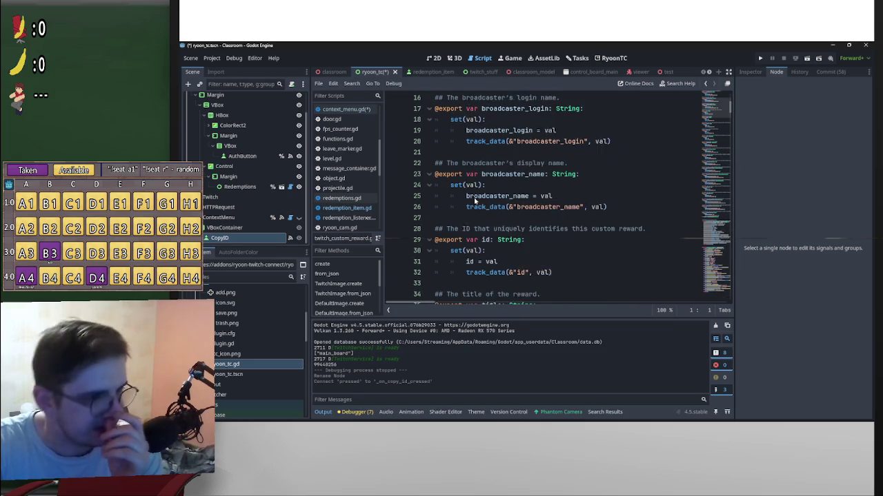
pyautogui.scroll(-1, 474, 201)
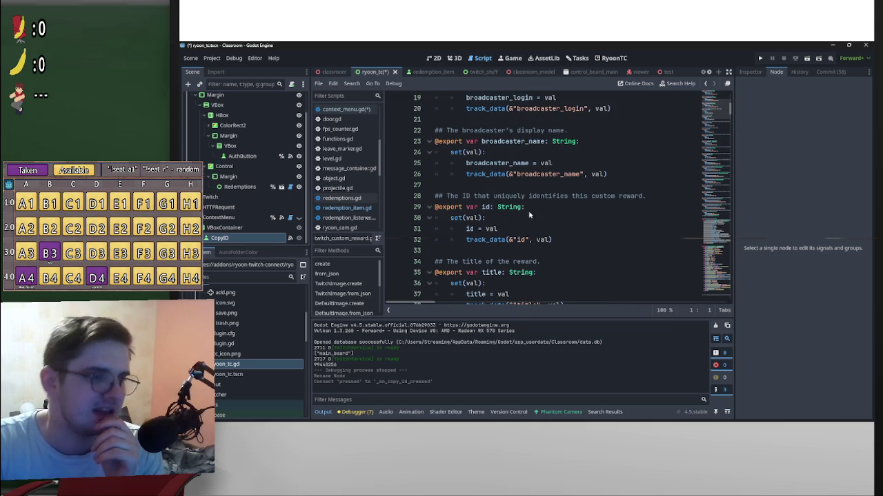
pyautogui.scroll(-2, 492, 164)
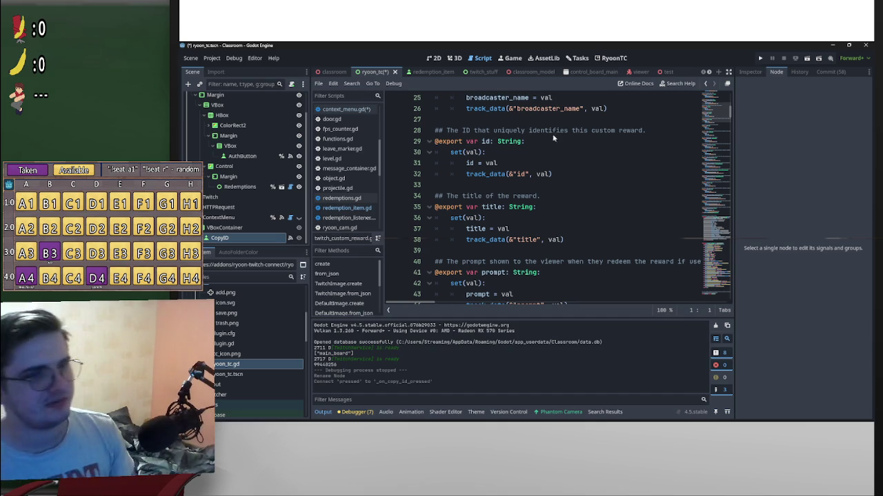
pyautogui.scroll(-10, 553, 138)
pyautogui.scroll(-6, 574, 200)
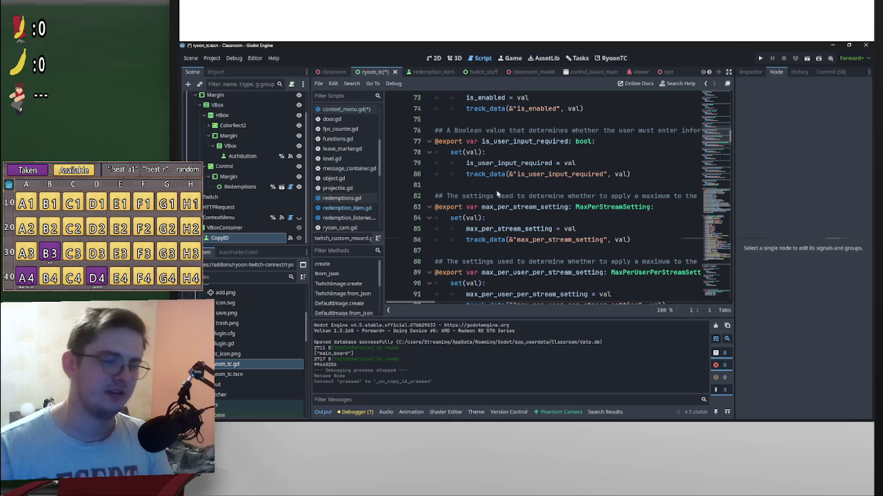
# Step: Insert DisplayServer.clipboard_set() into _on_copy_id_pressed in context_menu.gd and view its documentation
pyautogui.click(349, 111)
pyautogui.scroll(-3, 551, 234)
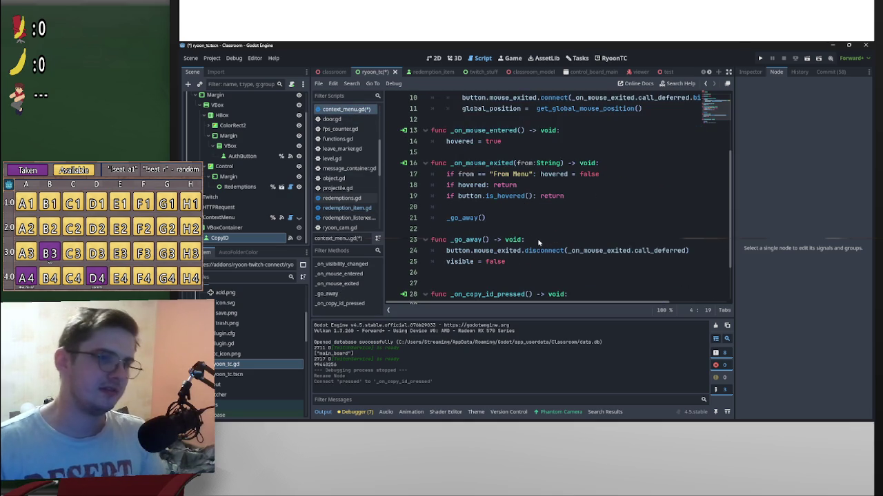
pyautogui.scroll(-2, 531, 247)
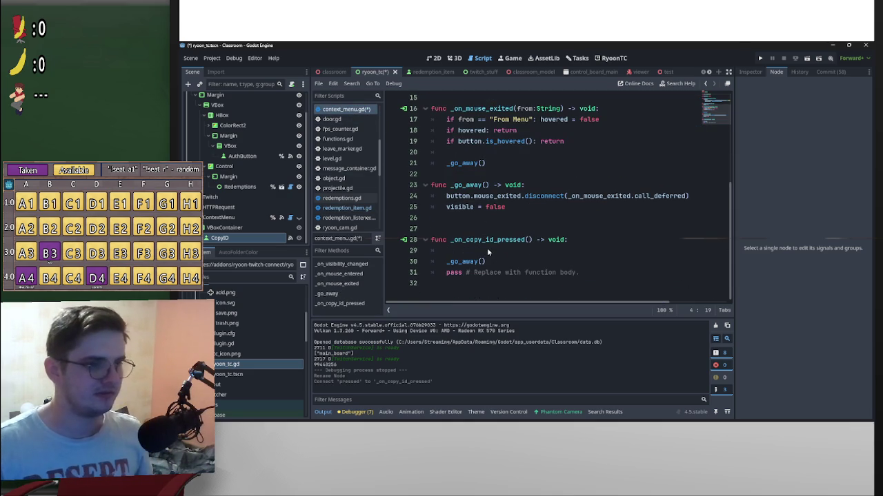
pyautogui.hotkey('alt', 'Left')
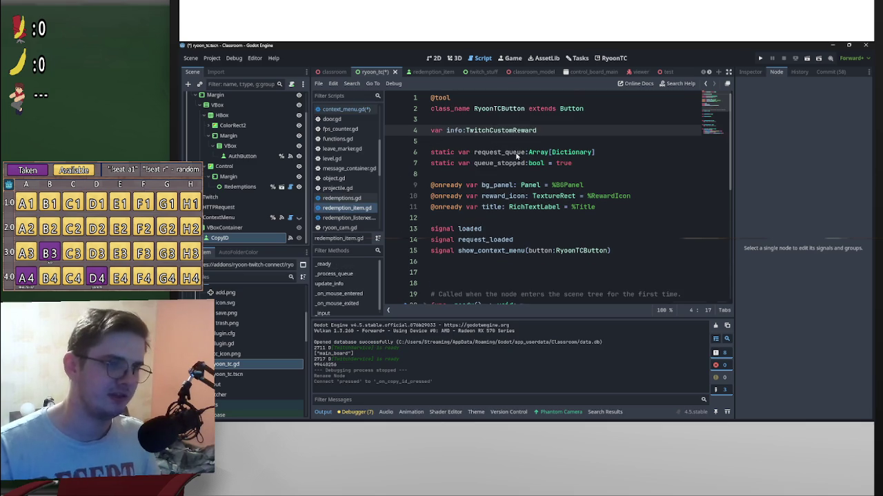
pyautogui.hotkey('alt', 'Right')
pyautogui.click(483, 248)
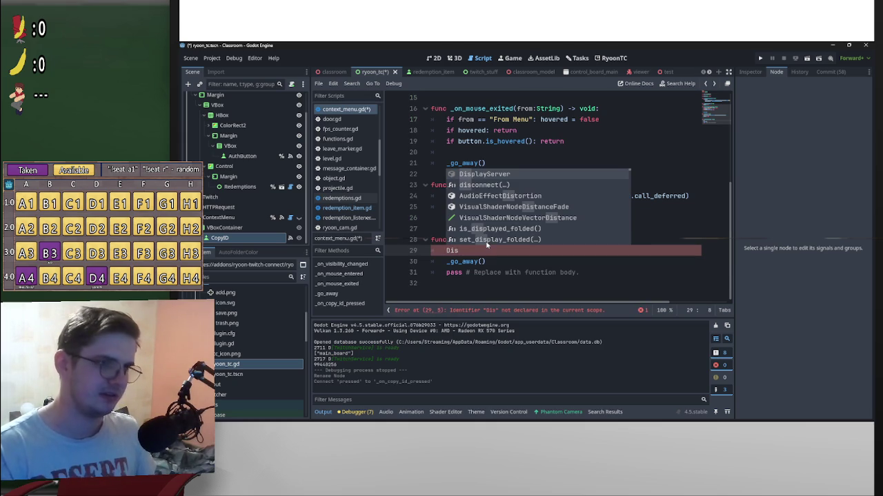
pyautogui.press('Return')
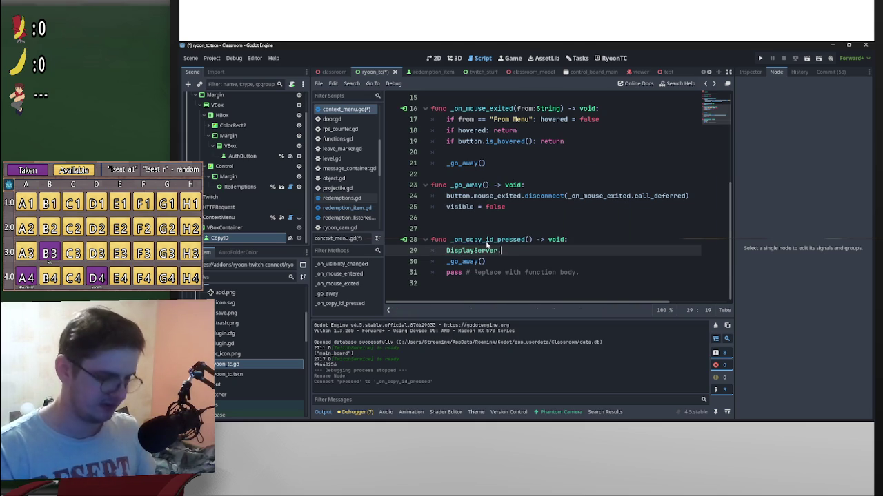
pyautogui.write('cpl')
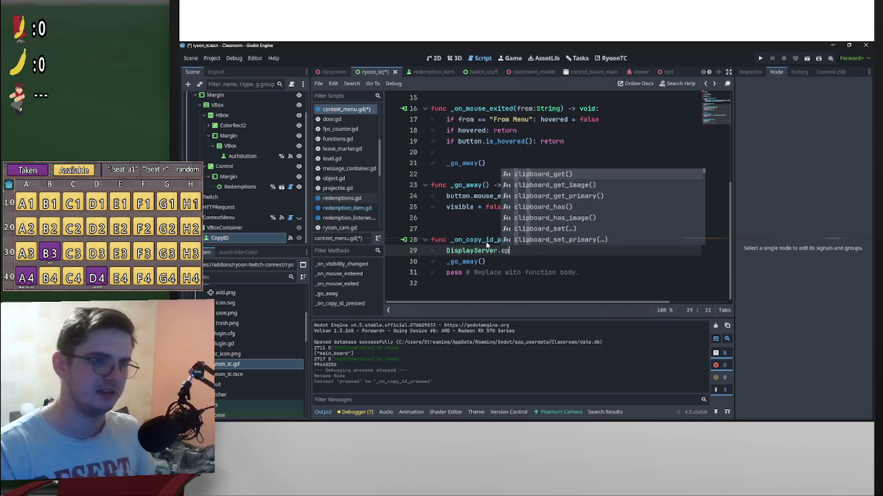
pyautogui.press('Down')
pyautogui.press('Down')
pyautogui.press('Down')
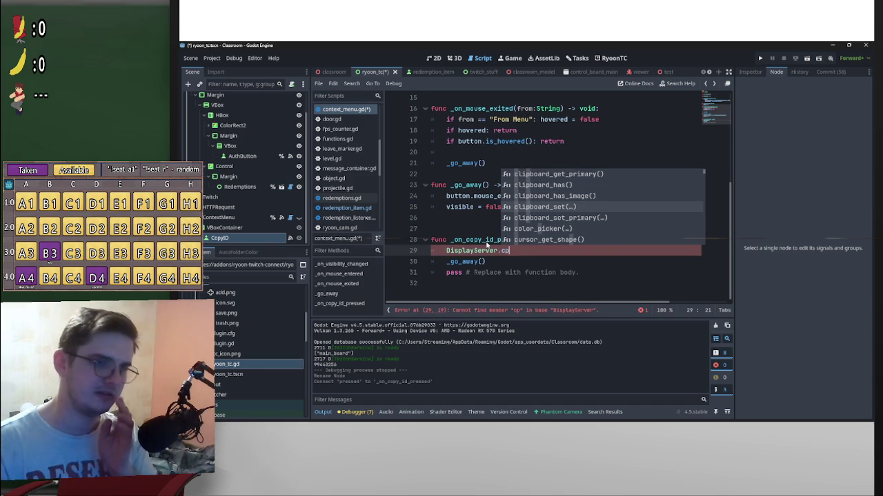
pyautogui.press('Return')
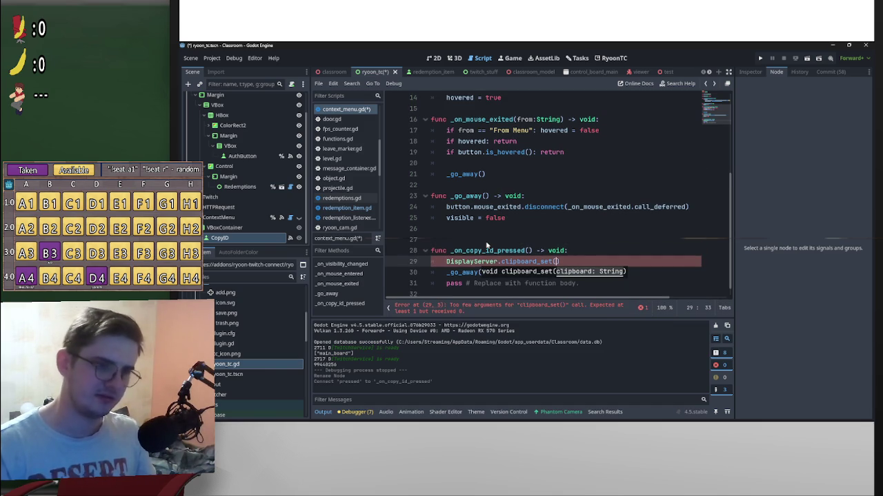
pyautogui.keyDown('ctrl'); pyautogui.click(528, 262); pyautogui.keyUp('ctrl')
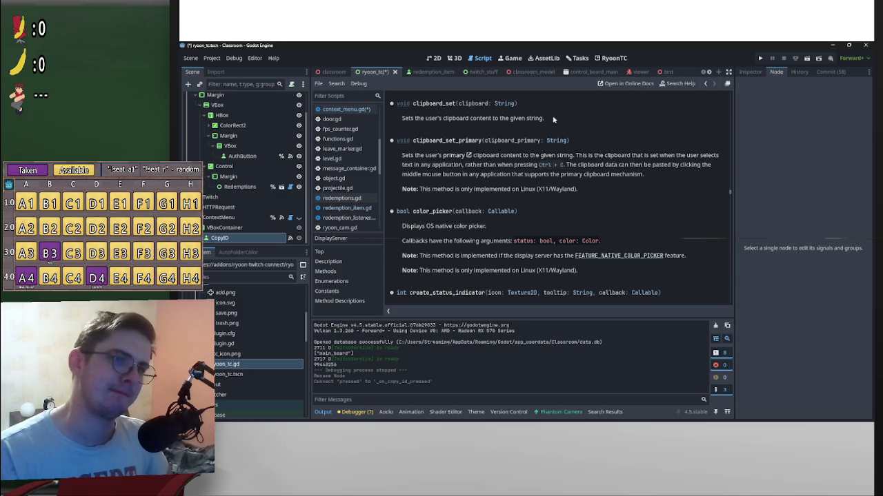
# Step: Pass button.info.id as the argument to DisplayServer.clipboard_set in the copy handler
pyautogui.hotkey('alt', 'Left')
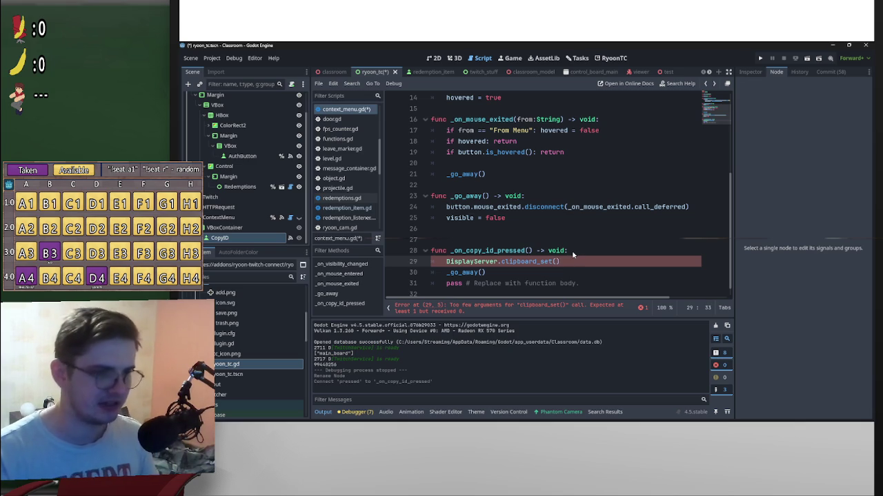
pyautogui.write('button.')
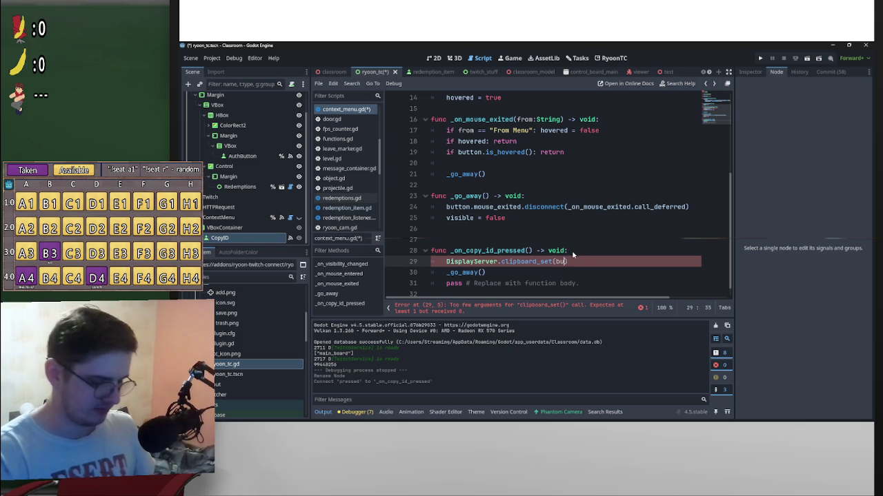
pyautogui.write('info')
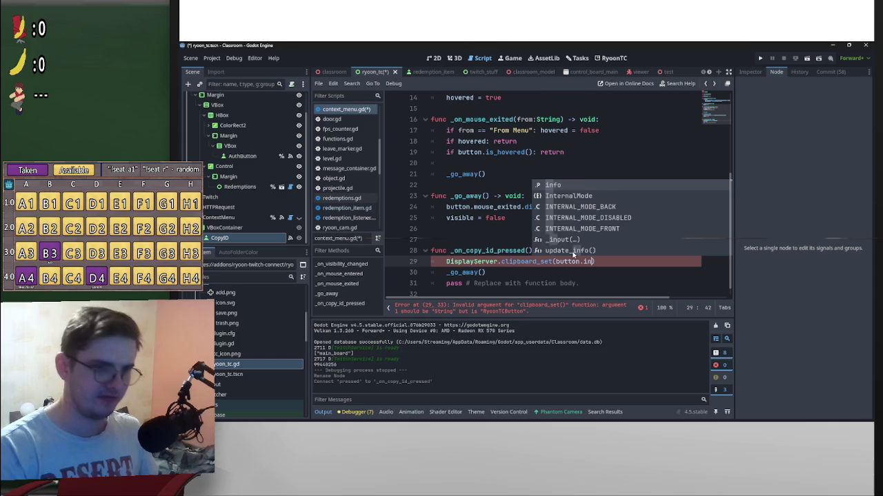
pyautogui.press('Escape')
pyautogui.write('.')
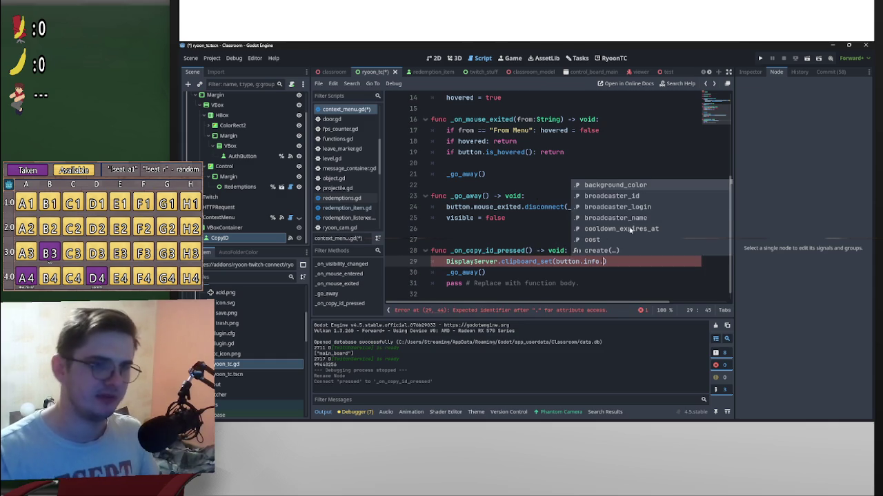
pyautogui.scroll(-2, 631, 230)
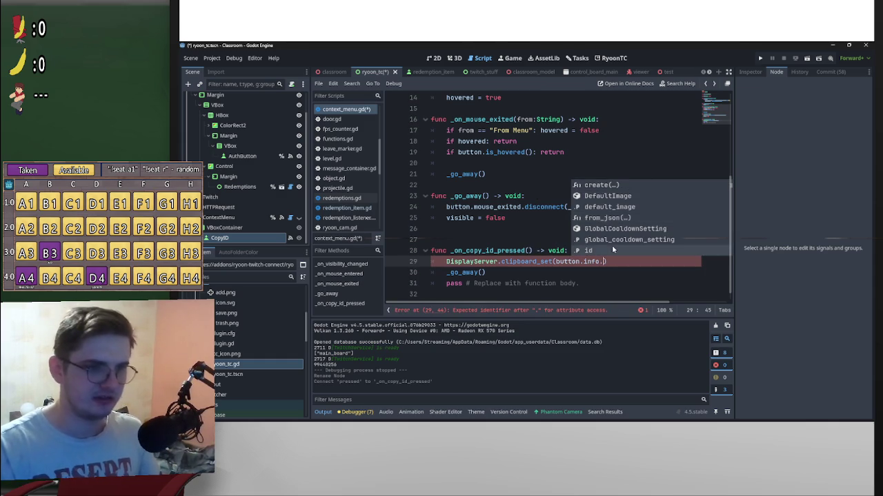
pyautogui.click(612, 251)
pyautogui.scroll(-1, 514, 275)
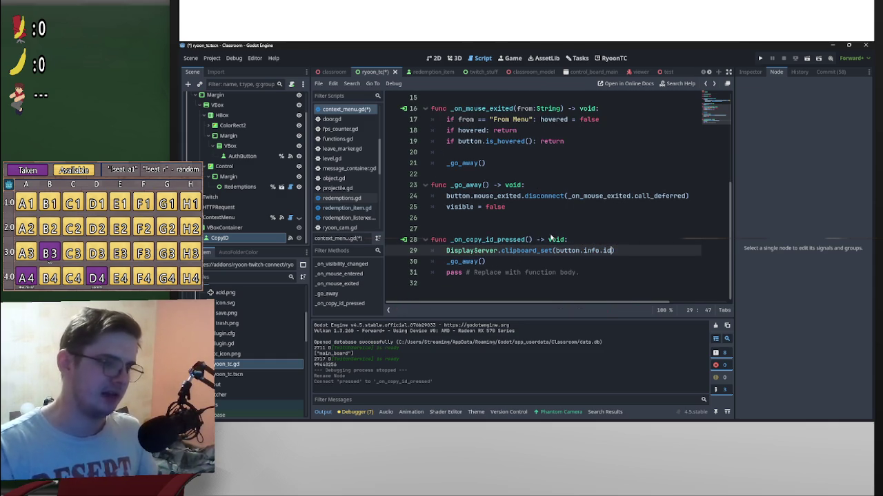
pyautogui.click(502, 250)
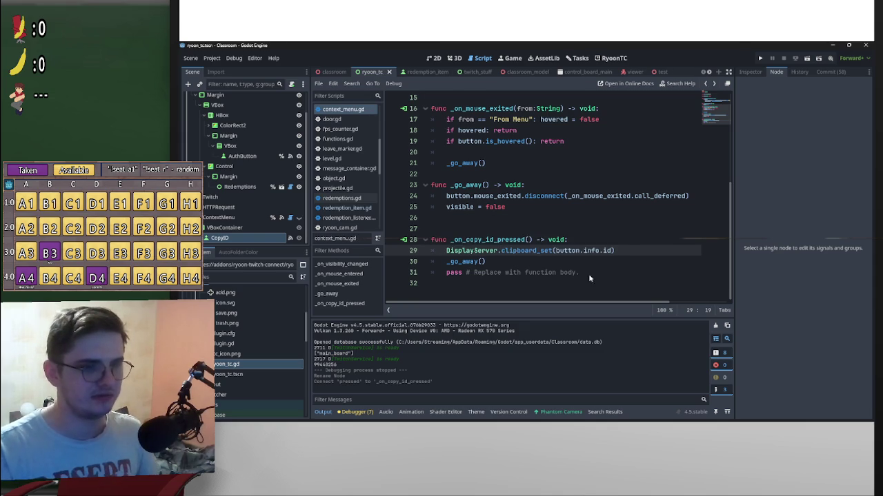
# Step: Delete the leftover pass line and the extra blank line 27 above the handler
pyautogui.moveTo(588, 274); pyautogui.dragTo(487, 262)
pyautogui.press('BackSpace')
pyautogui.click(511, 240)
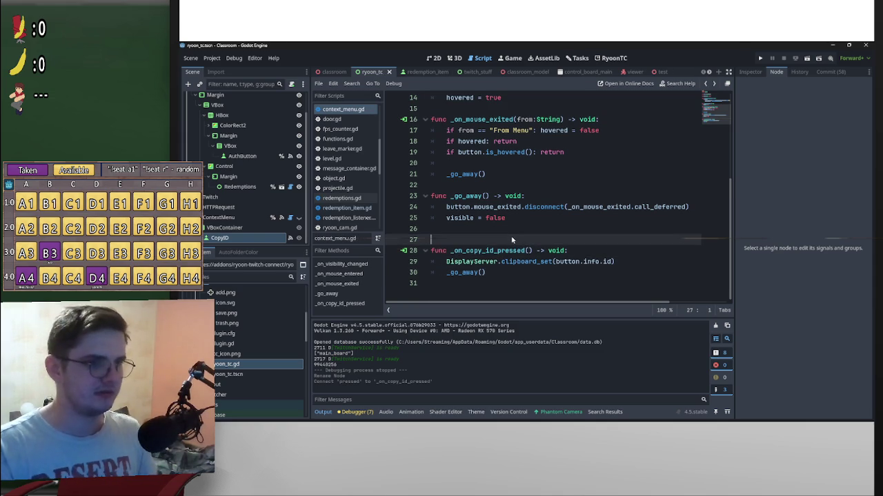
pyautogui.press('BackSpace')
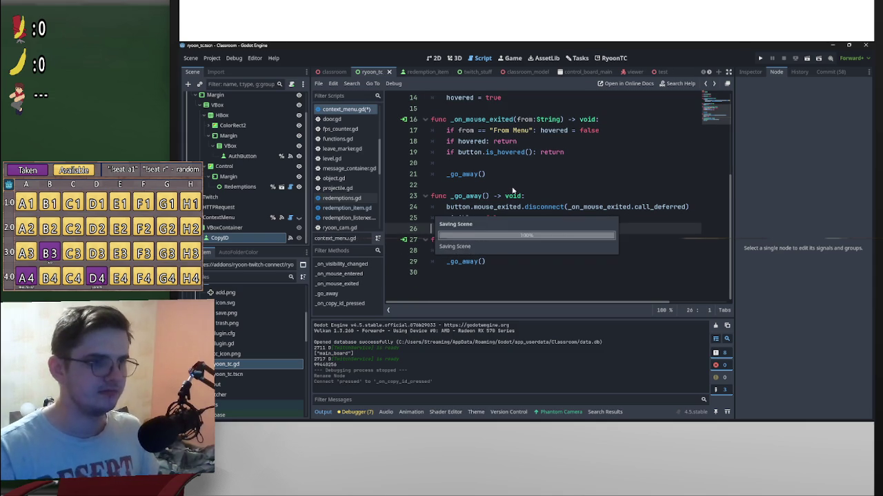
# Step: Reload the RyoonTC plugin by toggling it off and on in Project Settings > Plugins
pyautogui.click(613, 58)
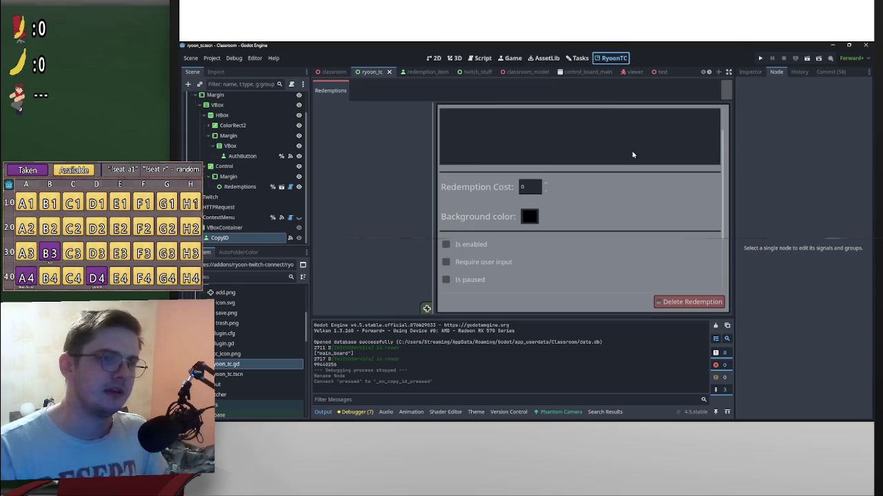
pyautogui.click(212, 58)
pyautogui.click(231, 68)
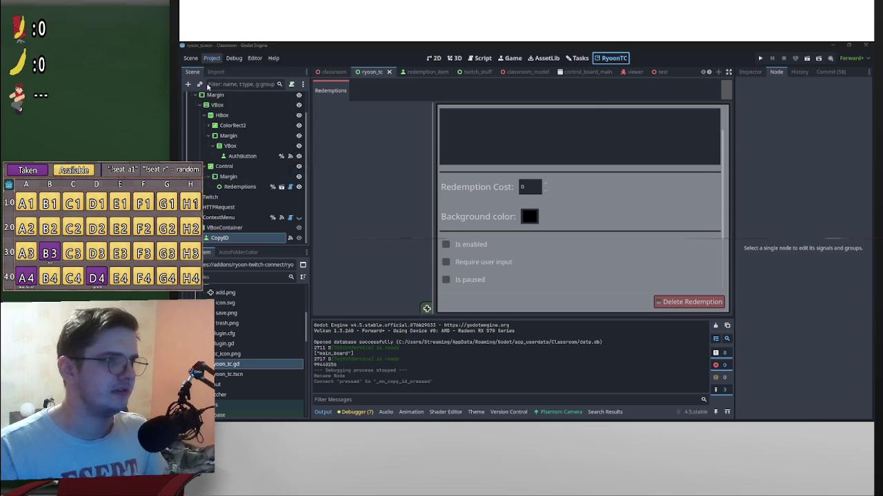
pyautogui.click(304, 258)
pyautogui.click(303, 258)
pyautogui.click(501, 381)
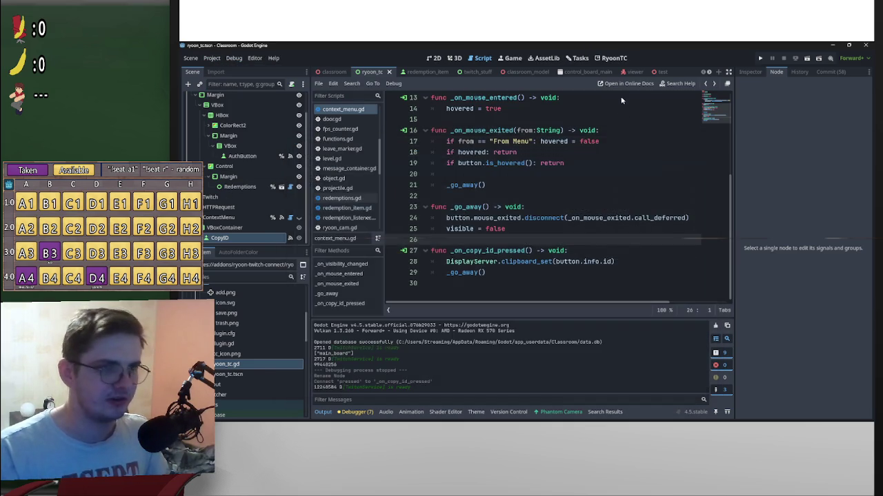
pyautogui.click(615, 59)
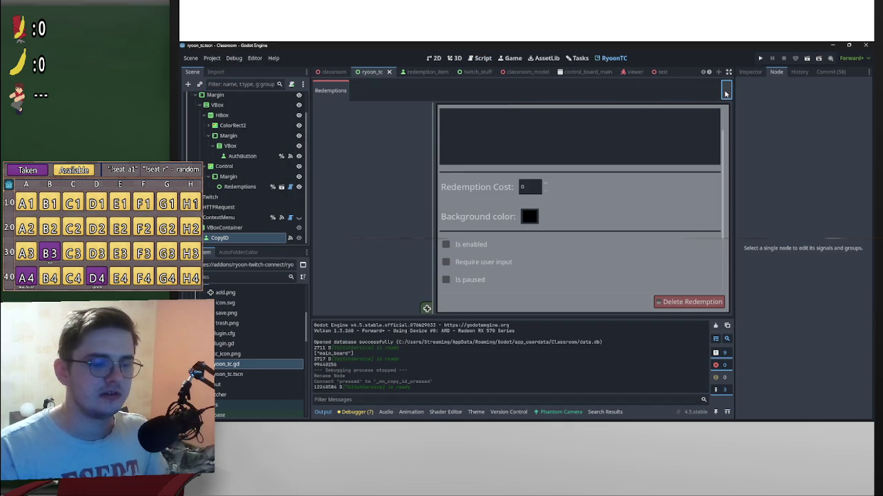
pyautogui.click(333, 72)
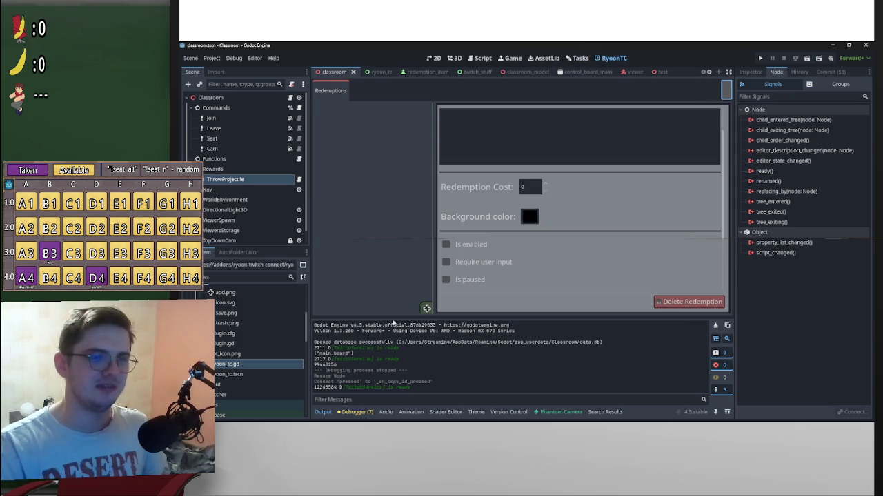
# Step: Raise the Redemption Cost to 1, reload RyoonTC again, and open the ryoon_tc scene
pyautogui.click(426, 308)
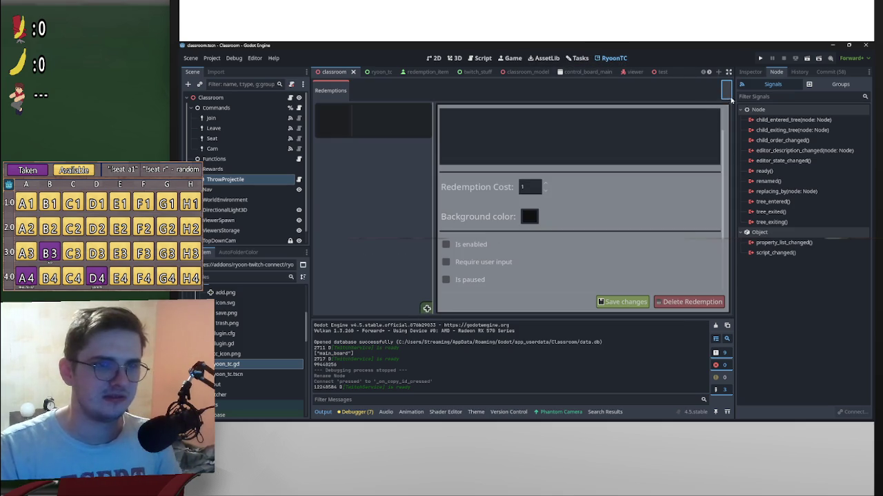
pyautogui.click(211, 58)
pyautogui.click(240, 82)
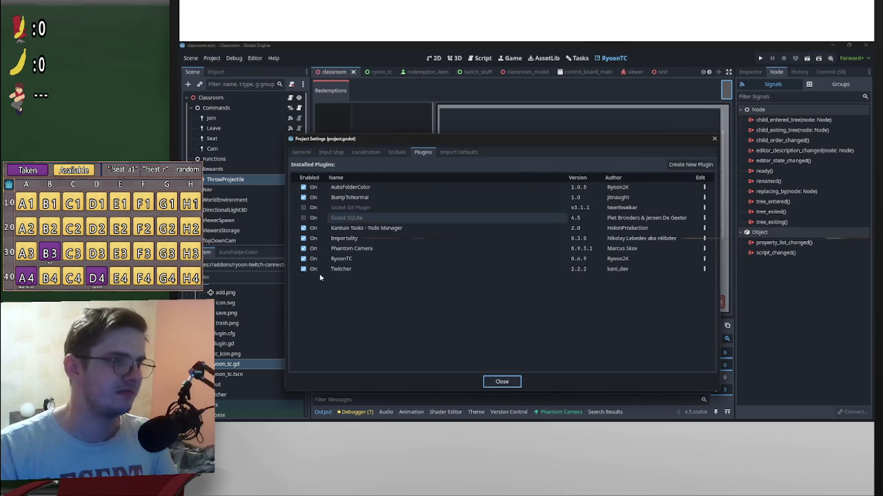
pyautogui.click(304, 258)
pyautogui.click(303, 258)
pyautogui.press('Escape')
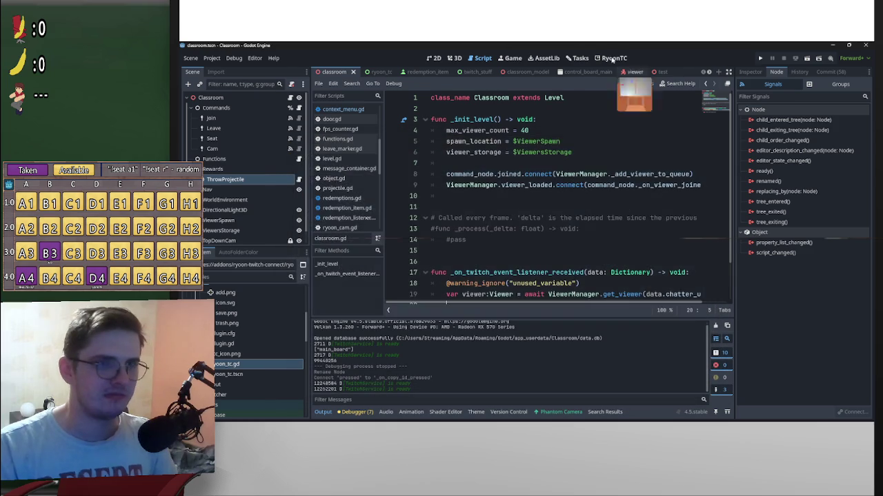
pyautogui.click(614, 58)
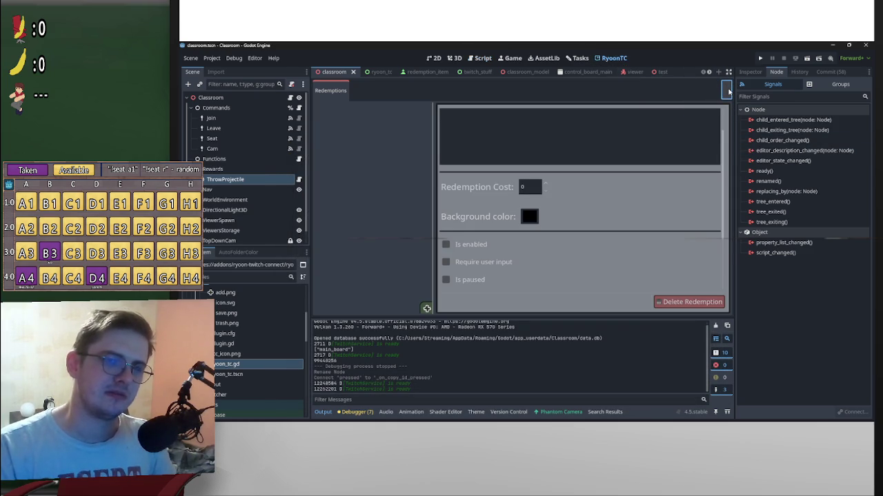
pyautogui.click(373, 72)
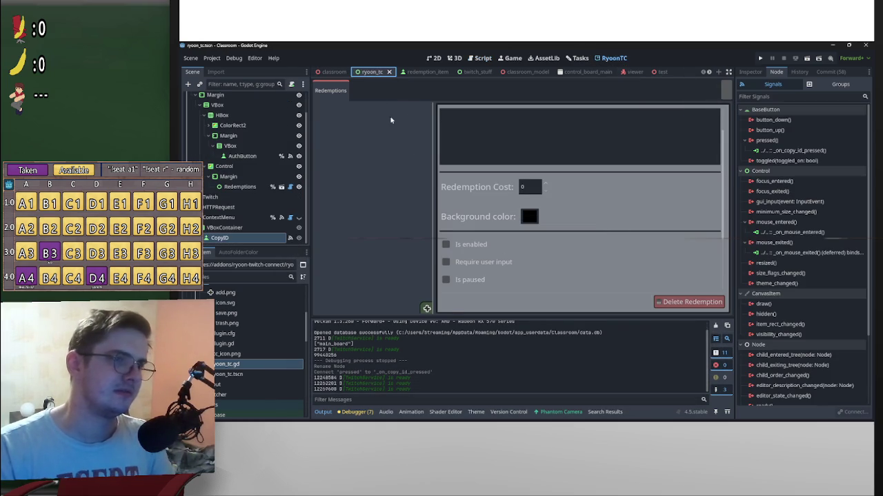
# Step: In ryoon_tc.gd, delete 'static ' so line 13 reads 'var connected:bool = false'
pyautogui.scroll(2, 262, 138)
pyautogui.click(290, 97)
pyautogui.scroll(15, 516, 207)
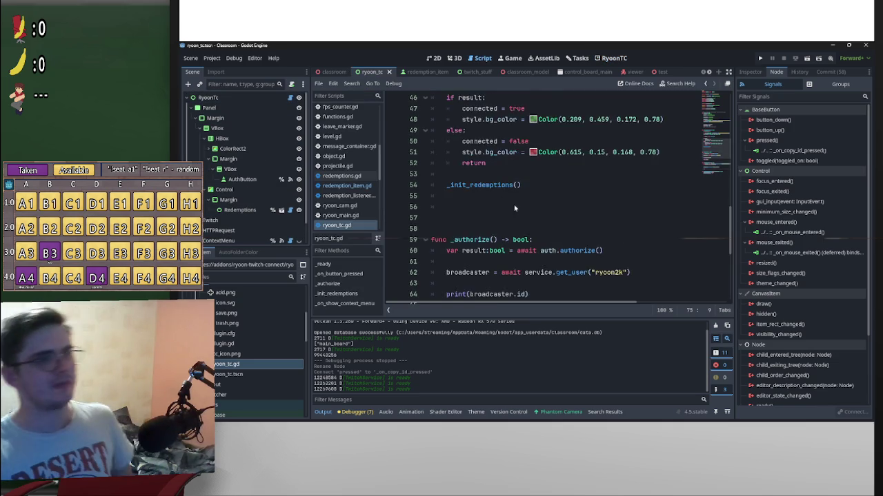
pyautogui.scroll(-5, 516, 207)
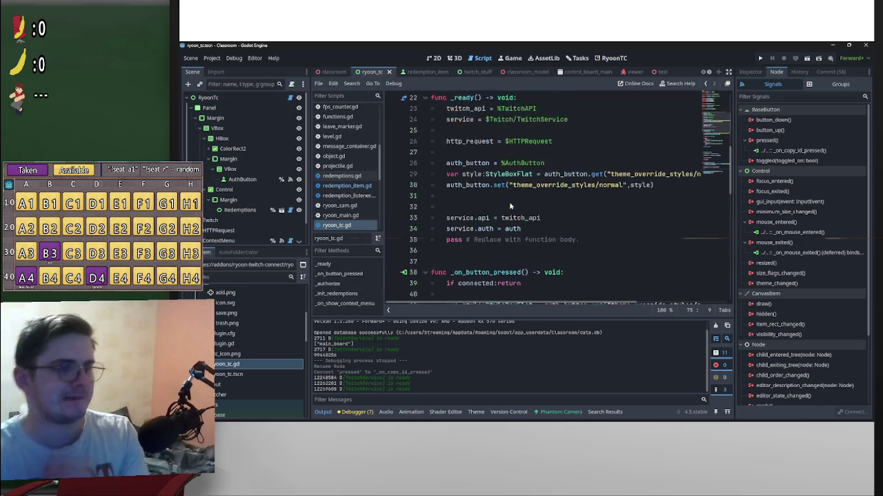
pyautogui.scroll(-2, 547, 209)
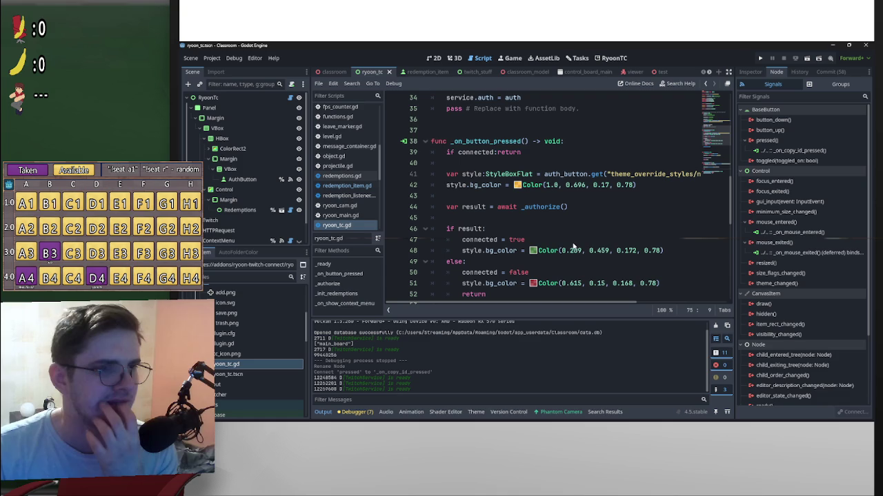
pyautogui.scroll(-5, 591, 259)
pyautogui.scroll(5, 593, 257)
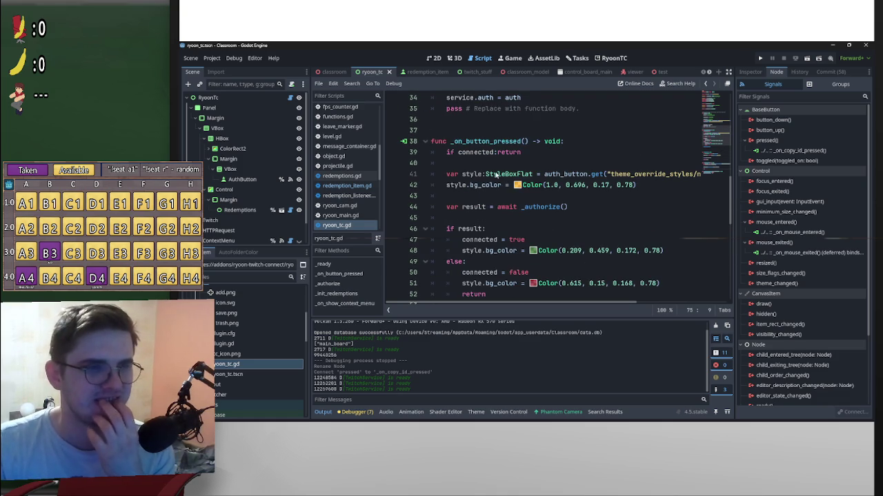
pyautogui.scroll(4, 535, 158)
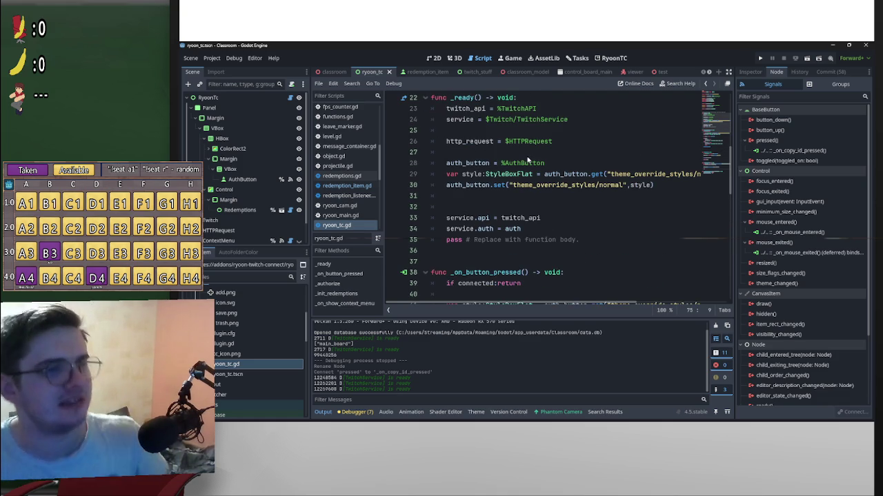
pyautogui.scroll(7, 528, 159)
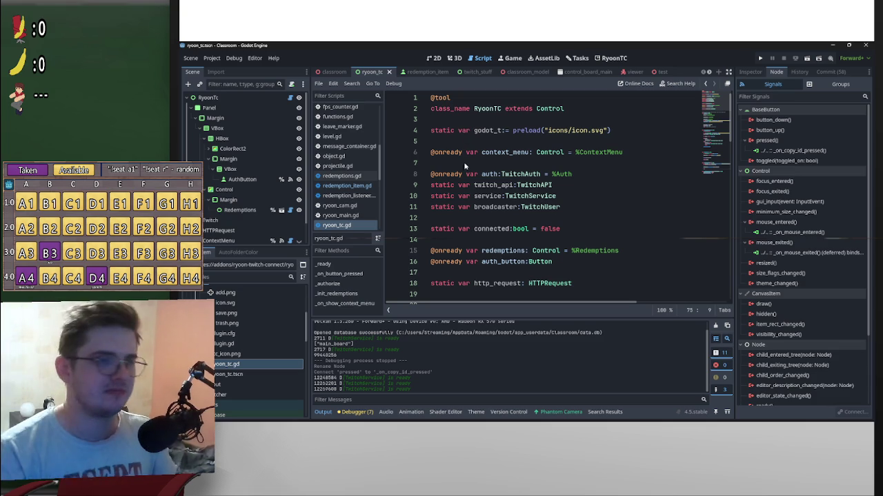
pyautogui.moveTo(460, 228); pyautogui.dragTo(416, 228)
pyautogui.press('BackSpace')
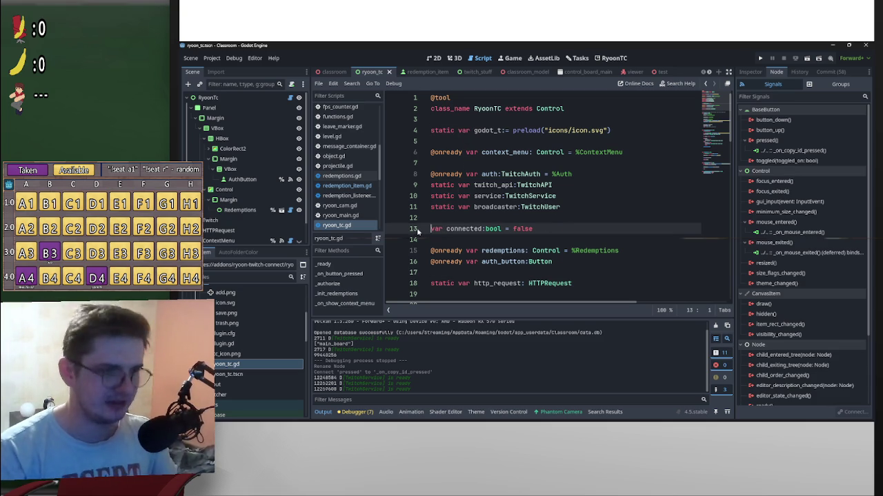
# Step: Try moving the connected declaration higher, but leave it on line 13
pyautogui.press('End')
pyautogui.hotkey('shift', 'Up')
pyautogui.moveTo(441, 228); pyautogui.dragTo(455, 169)
pyautogui.moveTo(454, 242); pyautogui.dragTo(456, 230)
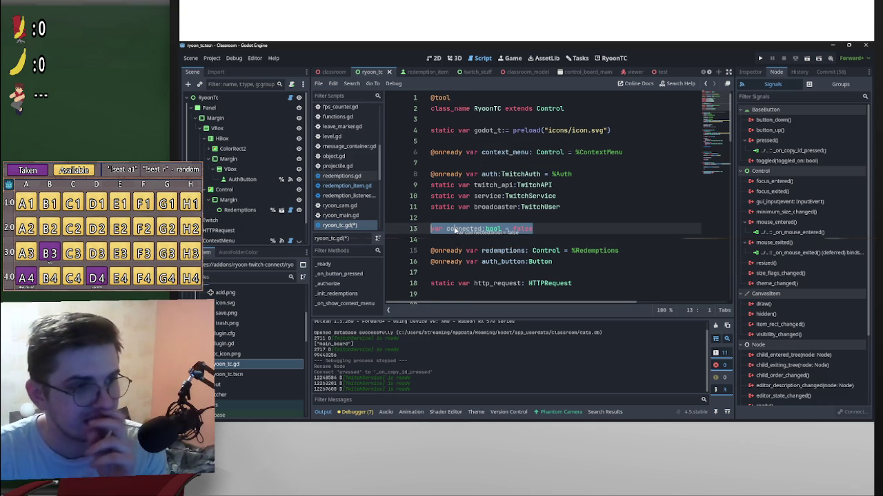
pyautogui.moveTo(455, 222)
pyautogui.mouseDown()
pyautogui.moveTo(460, 127)
pyautogui.moveTo(456, 231)
pyautogui.mouseUp()
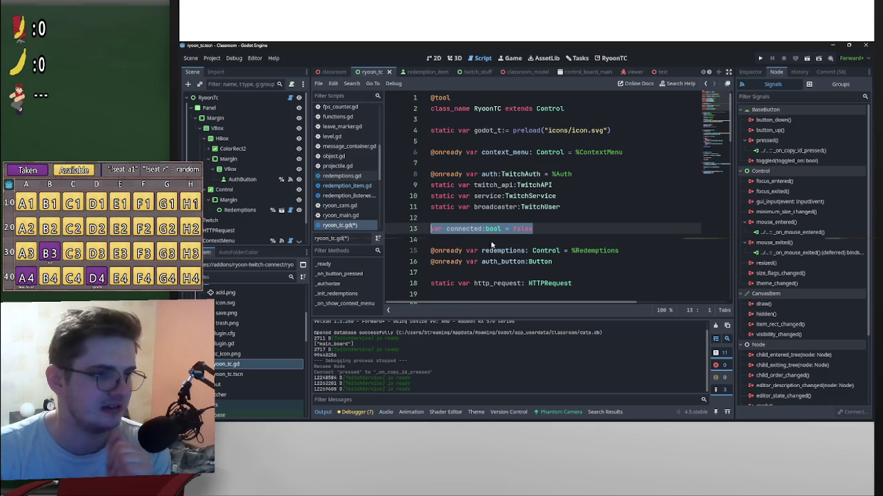
pyautogui.click(459, 123)
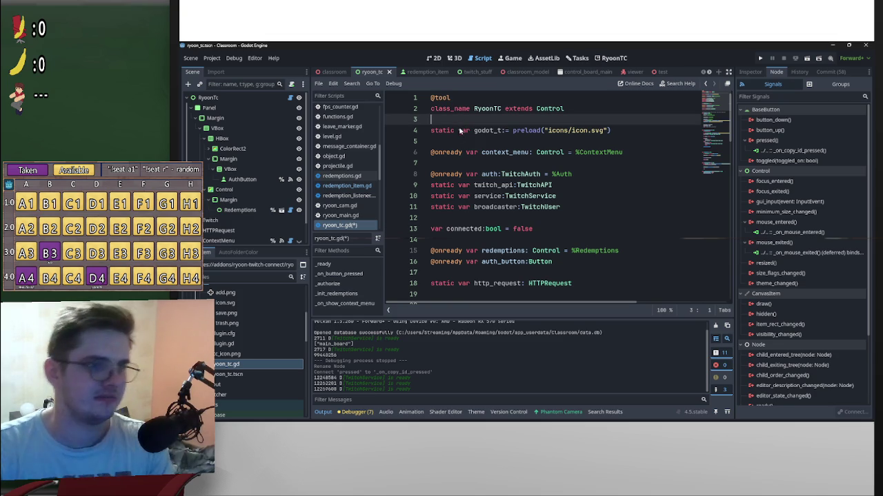
# Step: Move the connected declaration to line 14 of ryoon_tc.gd and save
pyautogui.press('Return')
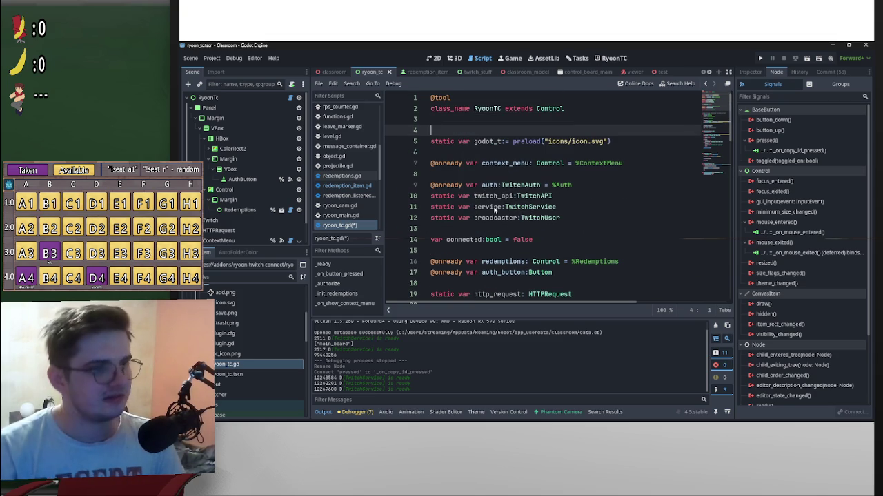
pyautogui.moveTo(555, 241)
pyautogui.mouseDown()
pyautogui.moveTo(431, 240)
pyautogui.moveTo(468, 217)
pyautogui.moveTo(477, 132)
pyautogui.mouseUp()
pyautogui.moveTo(476, 177)
pyautogui.mouseDown()
pyautogui.moveTo(491, 240)
pyautogui.moveTo(476, 240)
pyautogui.moveTo(485, 240)
pyautogui.mouseUp()
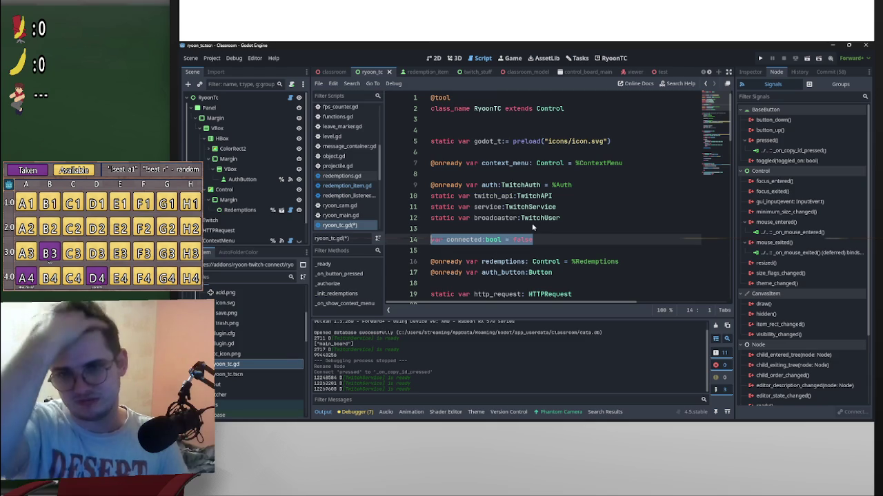
pyautogui.click(462, 240)
pyautogui.hotkey('ctrl', 's')
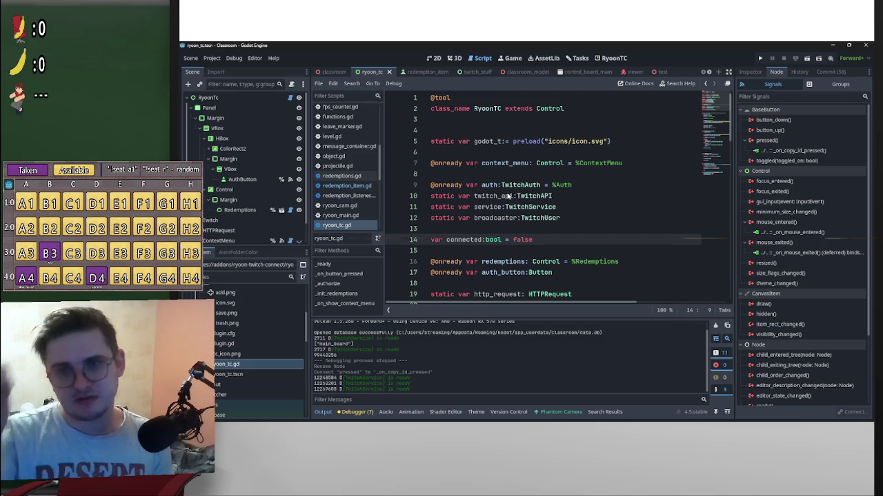
# Step: Scroll through ryoon_tc.gd to locate the stray lines near _ready
pyautogui.scroll(-6, 621, 183)
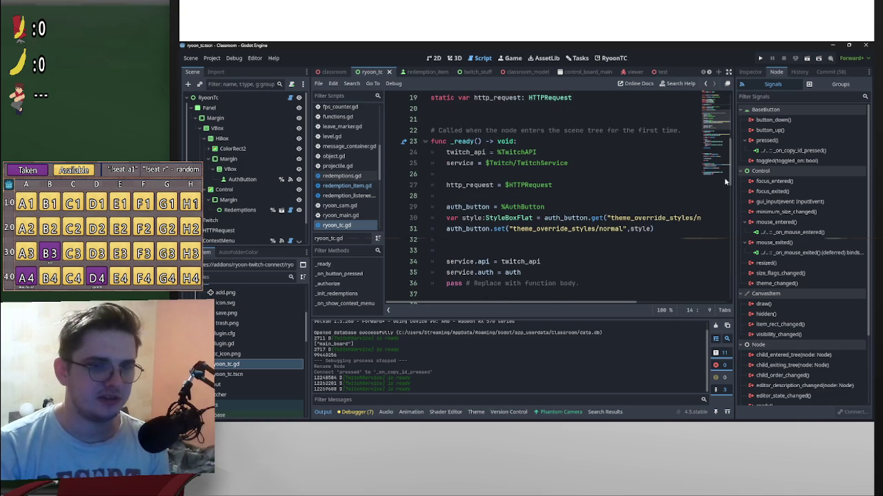
pyautogui.moveTo(730, 182)
pyautogui.mouseDown()
pyautogui.moveTo(726, 311)
pyautogui.moveTo(730, 111)
pyautogui.moveTo(731, 288)
pyautogui.moveTo(694, 304)
pyautogui.mouseUp()
pyautogui.hscroll(3, 498, 312)
pyautogui.hscroll(-3, 498, 311)
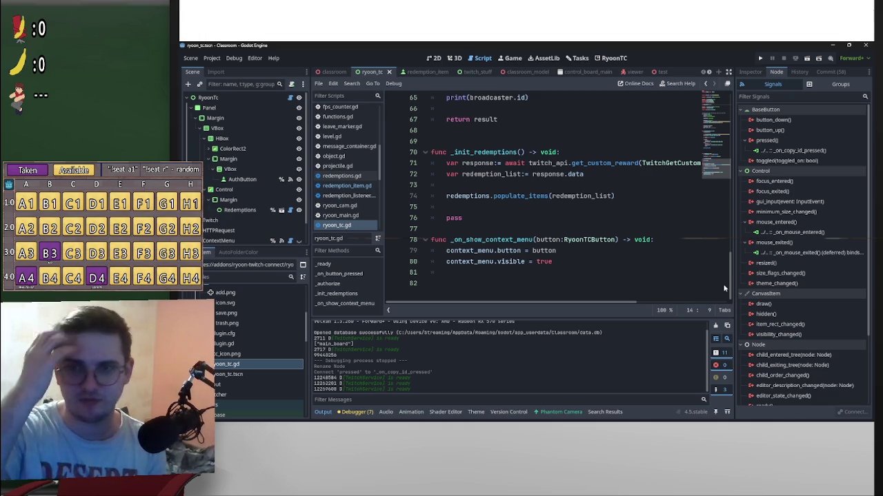
pyautogui.moveTo(731, 231)
pyautogui.mouseDown()
pyautogui.moveTo(729, 127)
pyautogui.moveTo(729, 297)
pyautogui.mouseUp()
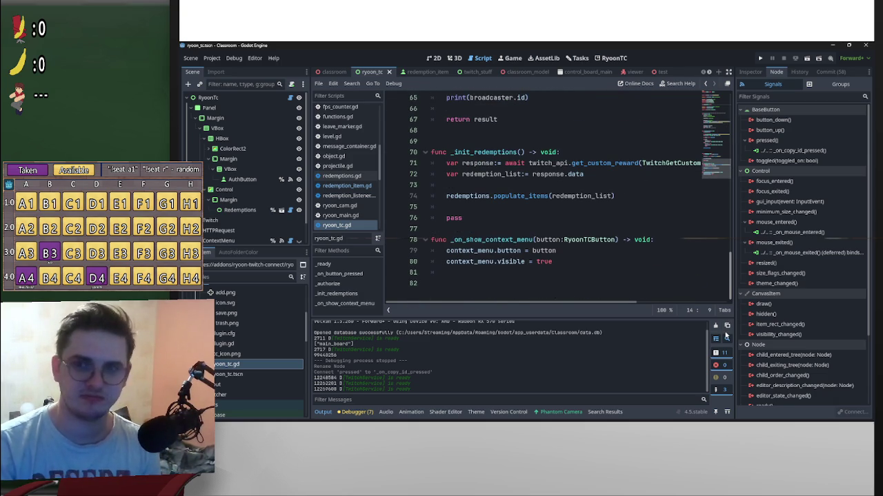
pyautogui.moveTo(729, 290); pyautogui.dragTo(728, 118)
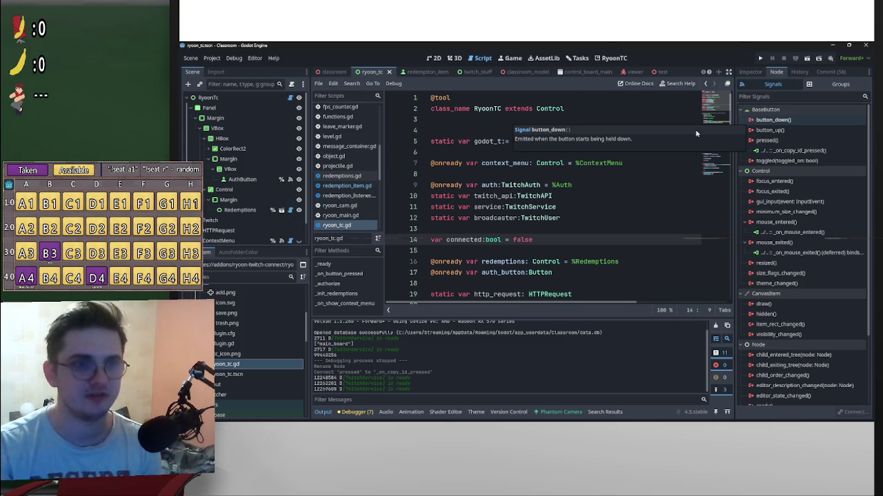
pyautogui.moveTo(729, 115)
pyautogui.mouseDown()
pyautogui.moveTo(734, 292)
pyautogui.moveTo(729, 118)
pyautogui.moveTo(722, 286)
pyautogui.moveTo(728, 103)
pyautogui.mouseUp()
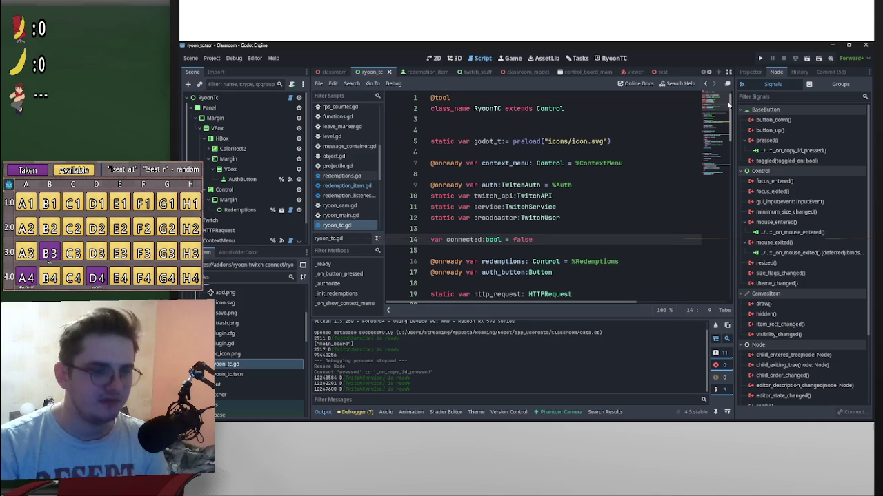
pyautogui.moveTo(728, 103)
pyautogui.mouseDown()
pyautogui.moveTo(732, 262)
pyautogui.moveTo(733, 115)
pyautogui.mouseUp()
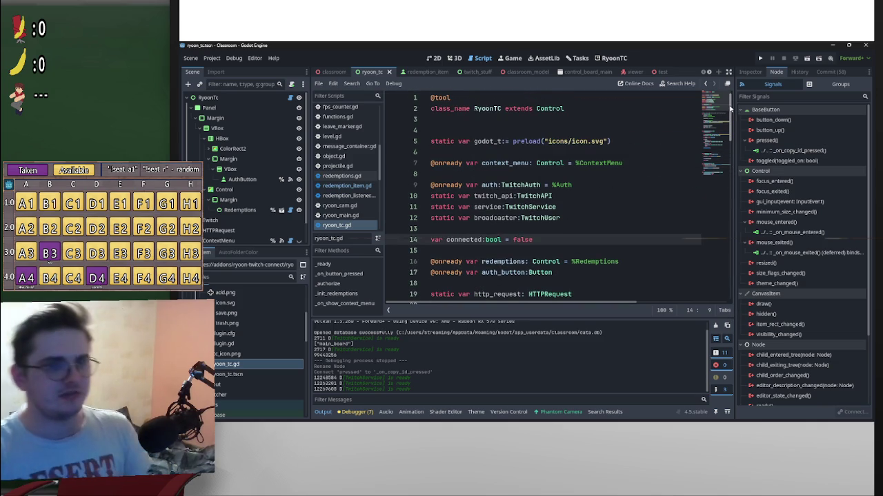
pyautogui.moveTo(730, 107); pyautogui.dragTo(738, 331)
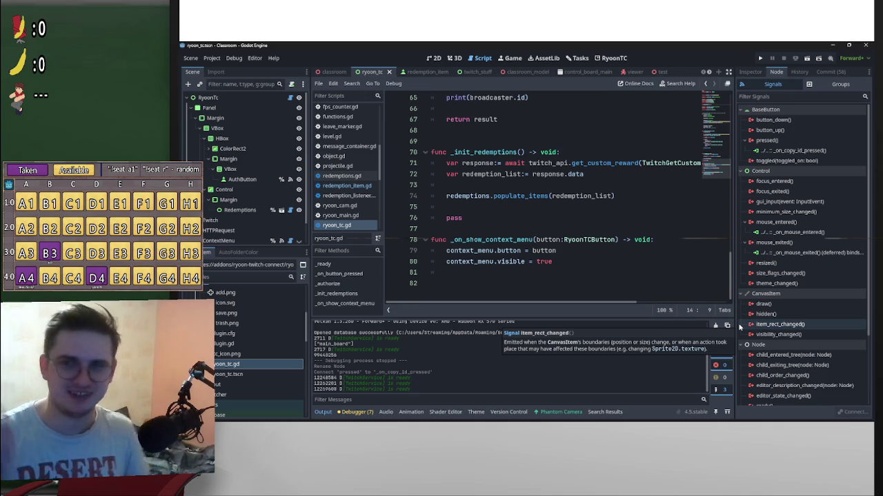
pyautogui.moveTo(731, 264)
pyautogui.mouseDown()
pyautogui.moveTo(729, 138)
pyautogui.moveTo(718, 129)
pyautogui.mouseUp()
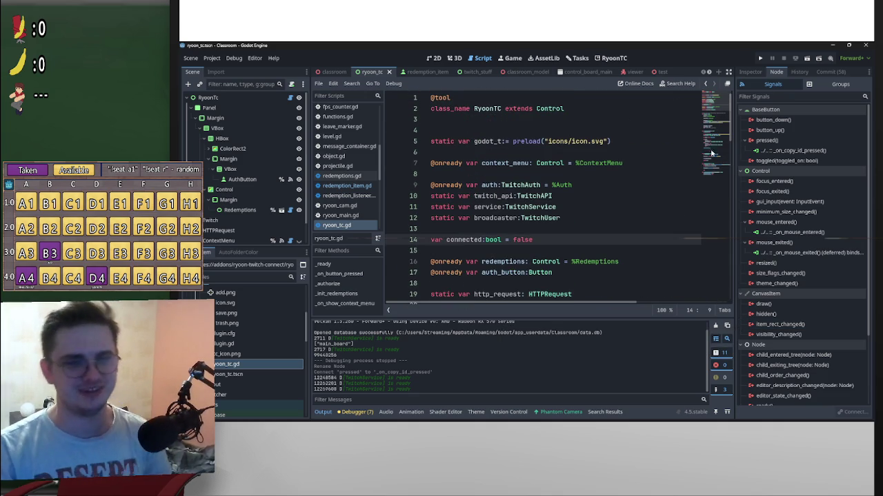
pyautogui.moveTo(729, 124)
pyautogui.mouseDown()
pyautogui.moveTo(734, 295)
pyautogui.moveTo(728, 117)
pyautogui.moveTo(719, 209)
pyautogui.mouseUp()
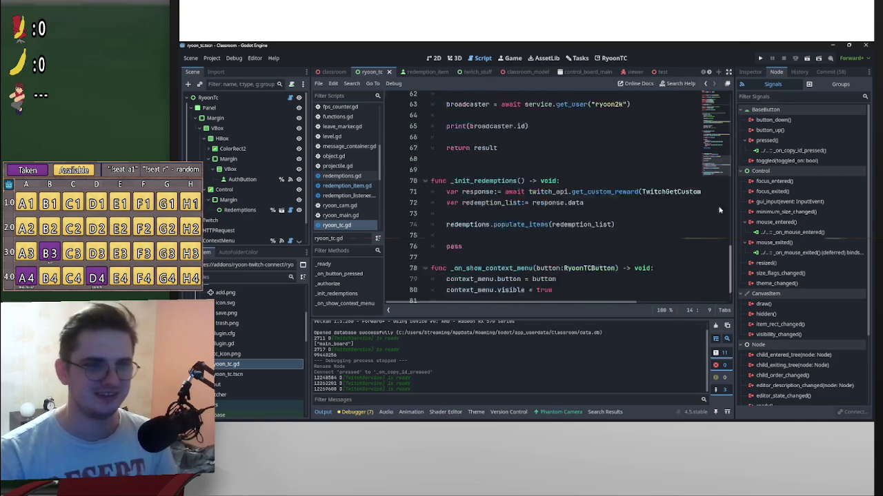
pyautogui.moveTo(730, 269)
pyautogui.mouseDown()
pyautogui.moveTo(733, 90)
pyautogui.moveTo(731, 297)
pyautogui.mouseUp()
pyautogui.hscroll(2, 651, 311)
pyautogui.hscroll(-2, 651, 310)
pyautogui.scroll(1, 732, 252)
pyautogui.moveTo(733, 252)
pyautogui.mouseDown()
pyautogui.moveTo(733, 93)
pyautogui.moveTo(730, 262)
pyautogui.mouseUp()
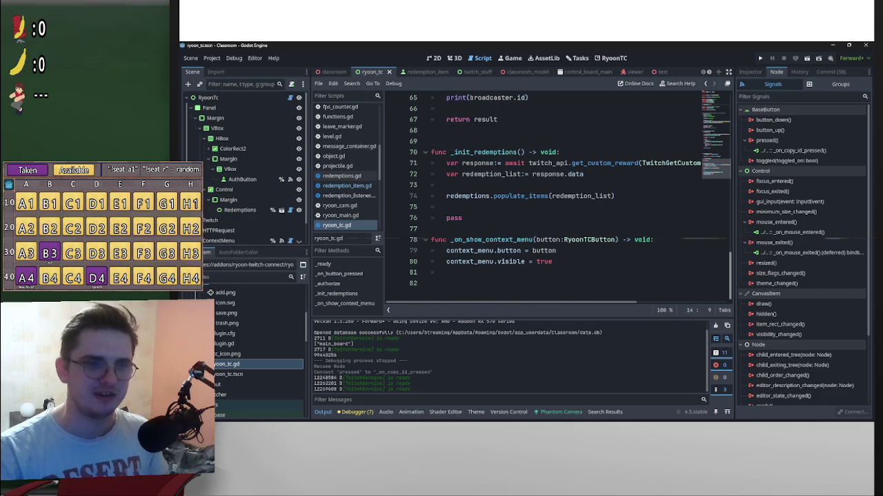
pyautogui.moveTo(730, 351)
pyautogui.mouseDown()
pyautogui.moveTo(733, 93)
pyautogui.moveTo(731, 297)
pyautogui.mouseUp()
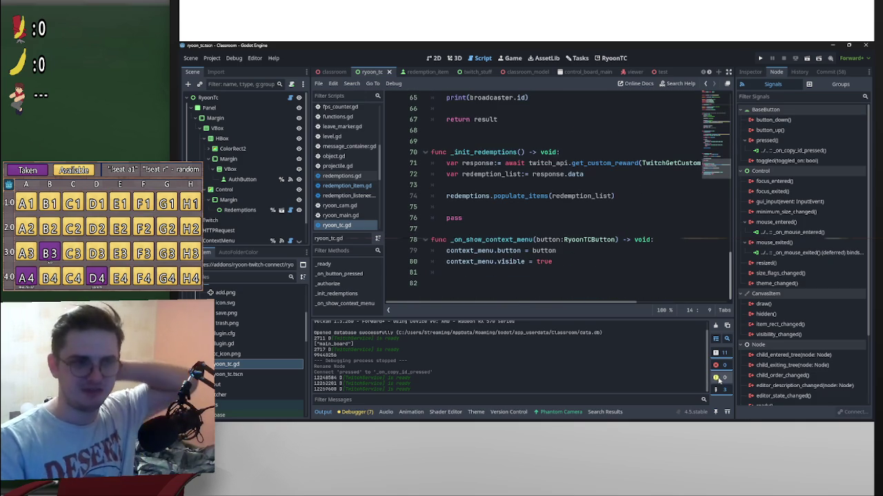
pyautogui.scroll(4, 666, 263)
pyautogui.scroll(-5, 661, 293)
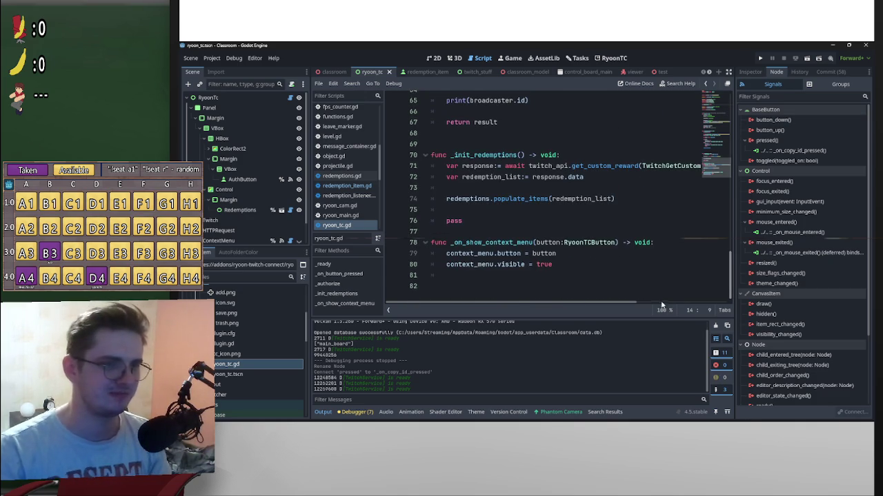
# Step: Undo the stray lines near _ready so _init_redemptions starts at line 67, then save
pyautogui.click(491, 144)
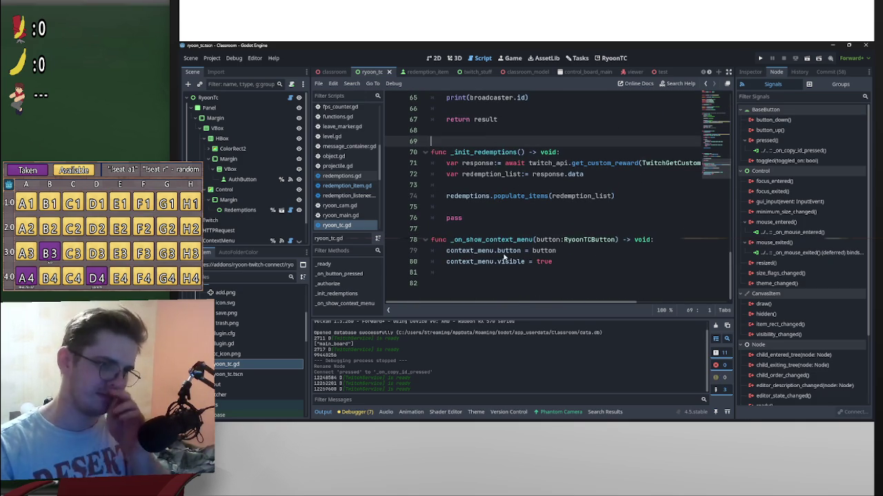
pyautogui.click(447, 273)
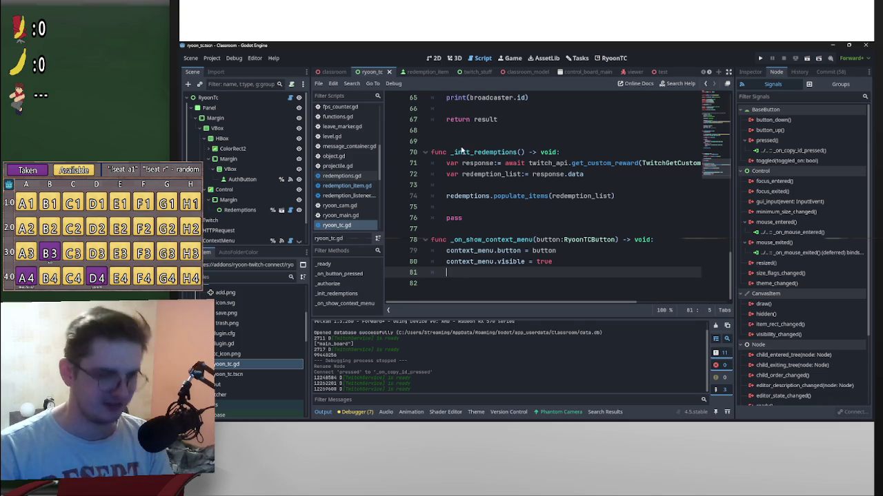
pyautogui.scroll(5, 463, 150)
pyautogui.click(465, 207)
pyautogui.hotkey('ctrl', 'z')
pyautogui.hotkey('ctrl', 'z')
pyautogui.hotkey('ctrl', 'z')
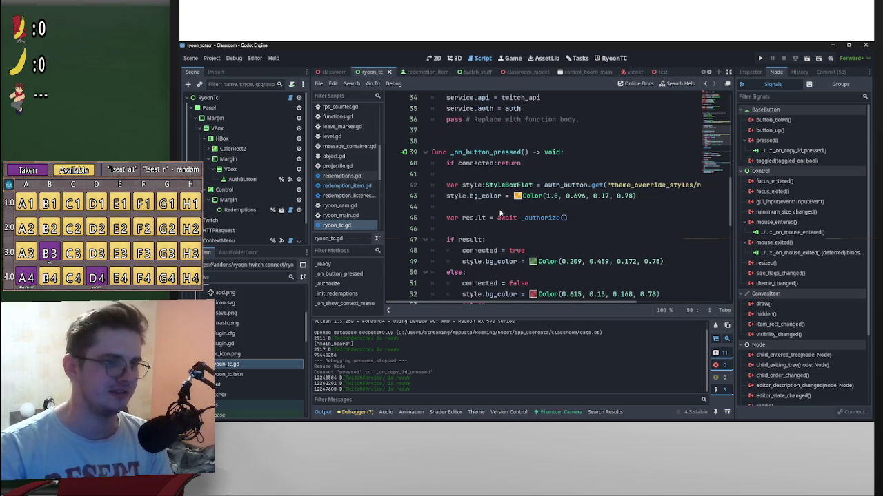
pyautogui.hotkey('ctrl', 'z')
pyautogui.hotkey('ctrl', 'z')
pyautogui.hotkey('ctrl', 'z')
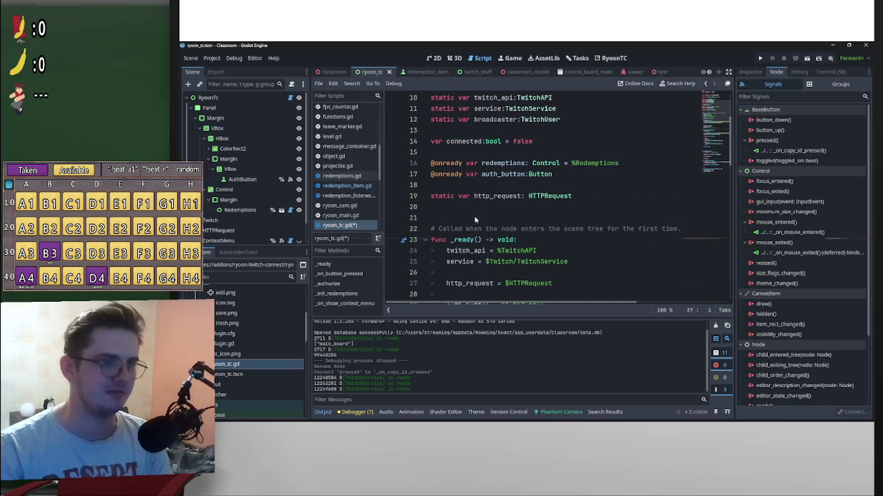
pyautogui.press('Down')
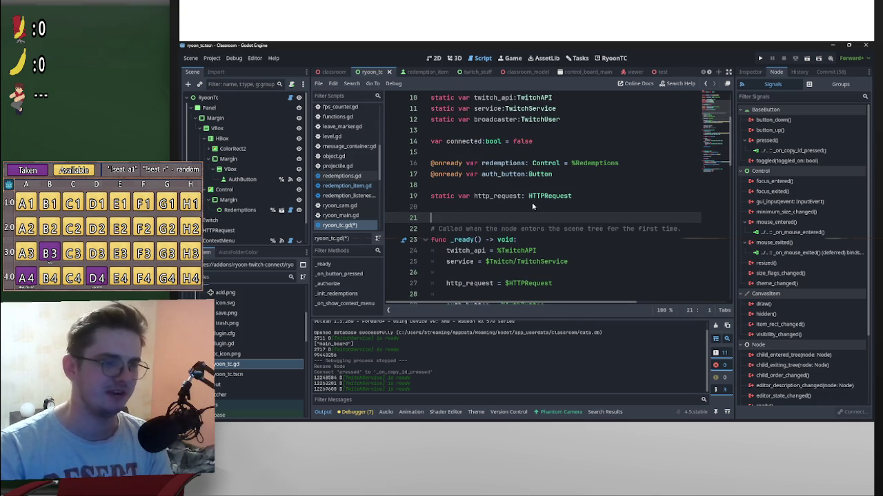
pyautogui.scroll(-15, 582, 207)
pyautogui.scroll(-3, 598, 221)
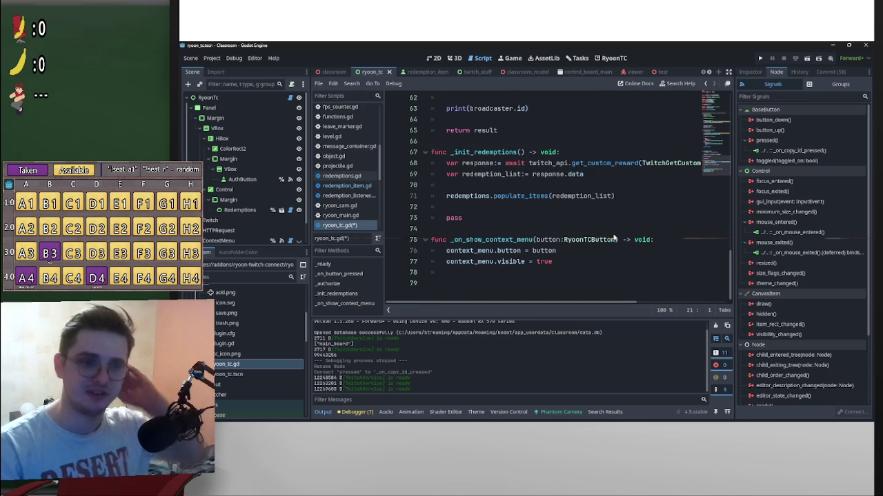
pyautogui.hotkey('ctrl', 's')
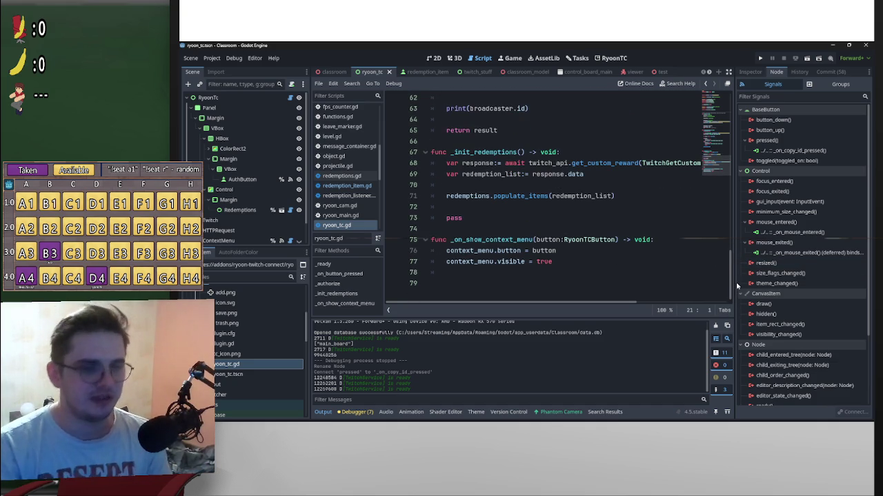
pyautogui.moveTo(733, 288); pyautogui.dragTo(731, 119)
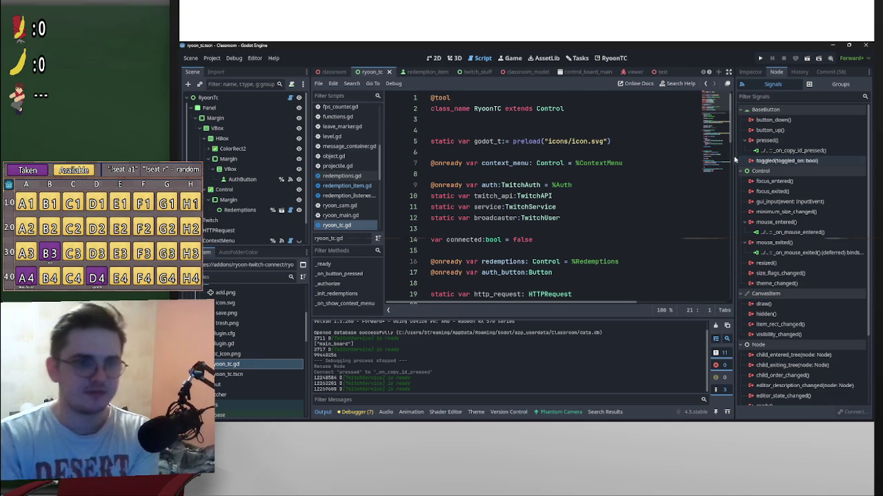
pyautogui.moveTo(732, 127); pyautogui.dragTo(708, 317)
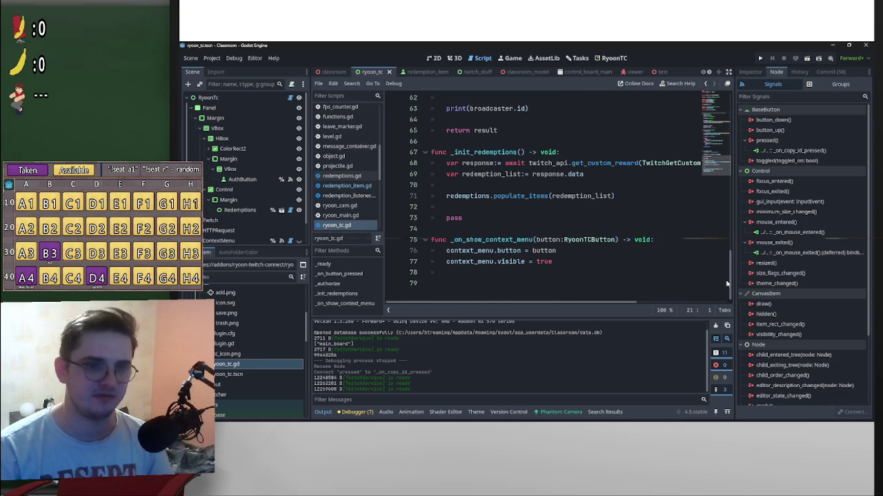
pyautogui.click(489, 221)
pyautogui.hotkey('shift', 'Home')
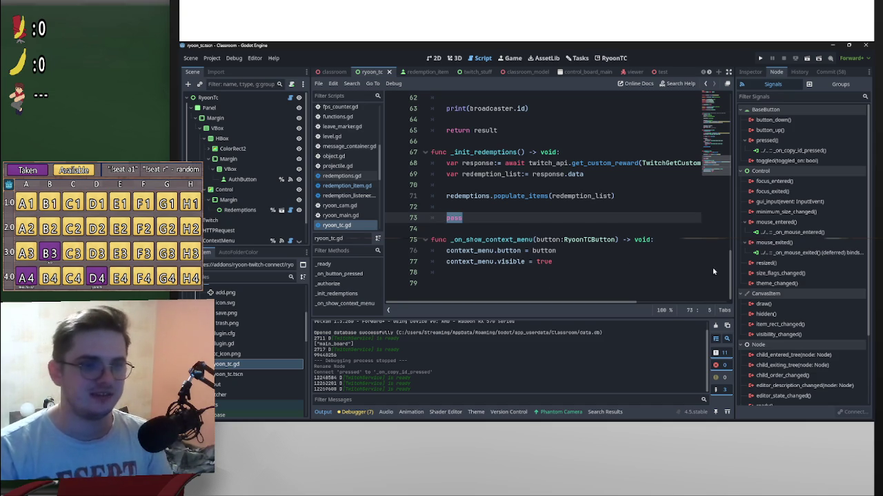
pyautogui.moveTo(729, 282)
pyautogui.mouseDown()
pyautogui.moveTo(725, 231)
pyautogui.moveTo(723, 256)
pyautogui.mouseUp()
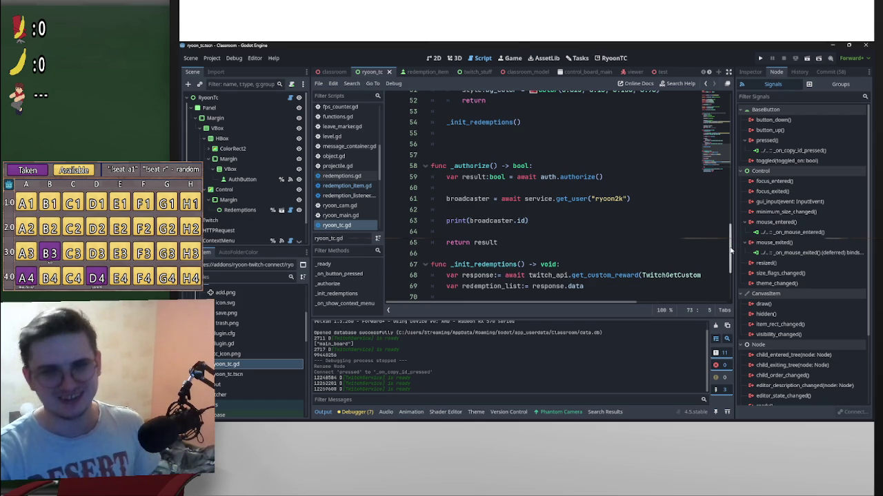
pyautogui.moveTo(730, 251)
pyautogui.mouseDown()
pyautogui.moveTo(735, 287)
pyautogui.moveTo(726, 252)
pyautogui.moveTo(716, 271)
pyautogui.mouseUp()
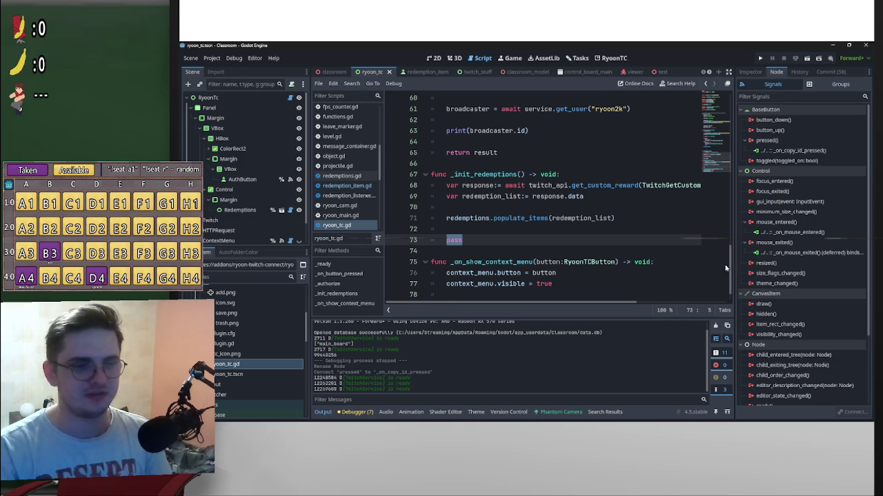
pyautogui.moveTo(729, 275)
pyautogui.mouseDown()
pyautogui.moveTo(740, 107)
pyautogui.moveTo(719, 308)
pyautogui.moveTo(732, 107)
pyautogui.moveTo(727, 290)
pyautogui.moveTo(715, 339)
pyautogui.mouseUp()
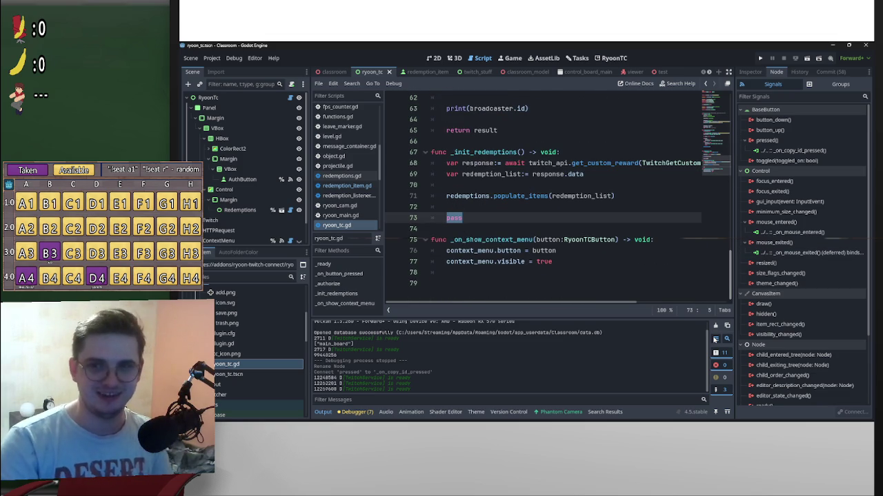
pyautogui.moveTo(731, 276)
pyautogui.mouseDown()
pyautogui.moveTo(731, 111)
pyautogui.moveTo(740, 341)
pyautogui.mouseUp()
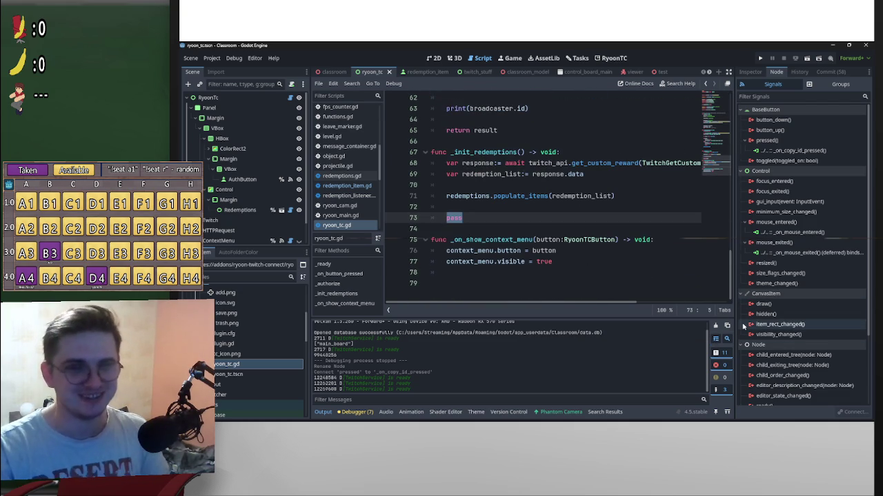
pyautogui.moveTo(744, 326)
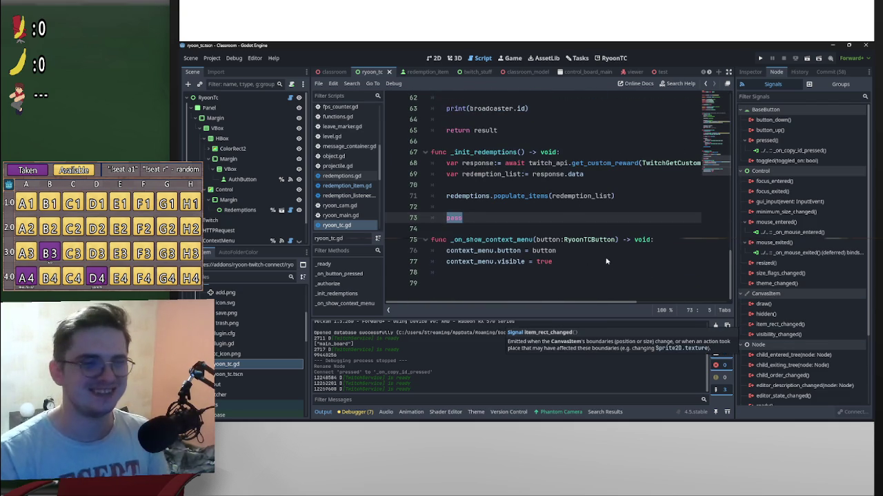
pyautogui.scroll(1, 583, 245)
pyautogui.click(584, 240)
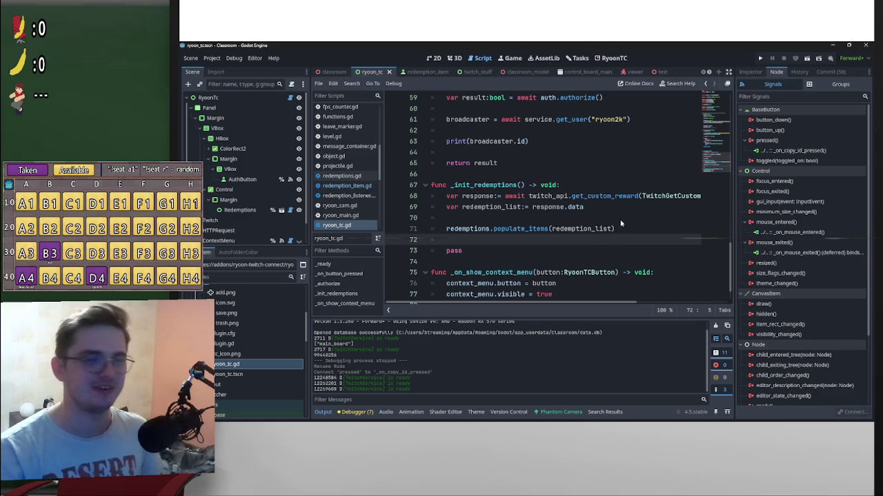
pyautogui.scroll(-1, 621, 228)
pyautogui.scroll(6, 629, 239)
pyautogui.scroll(10, 629, 239)
pyautogui.scroll(-17, 630, 266)
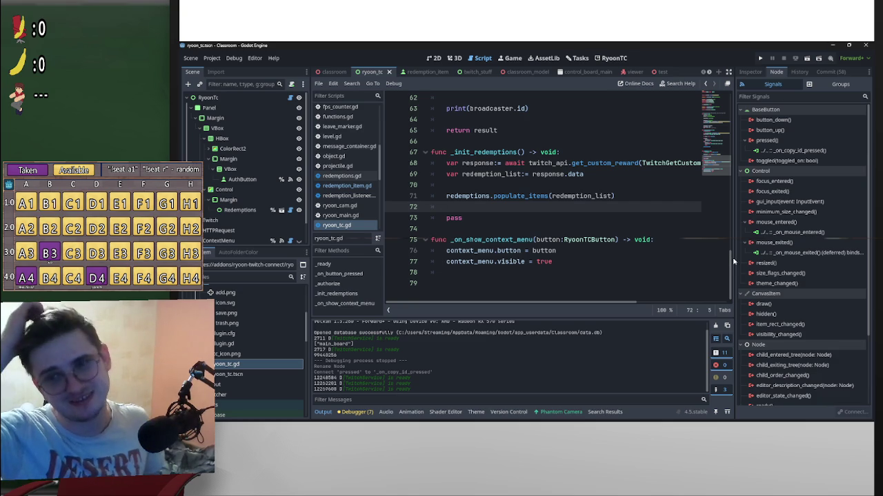
pyautogui.moveTo(733, 261)
pyautogui.mouseDown()
pyautogui.moveTo(730, 103)
pyautogui.moveTo(736, 333)
pyautogui.mouseUp()
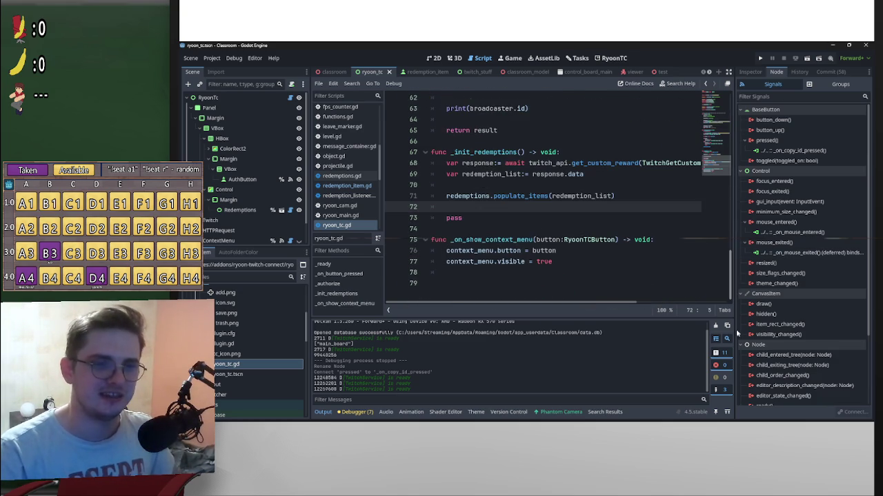
pyautogui.moveTo(627, 306)
pyautogui.mouseDown()
pyautogui.moveTo(772, 303)
pyautogui.moveTo(681, 284)
pyautogui.moveTo(731, 269)
pyautogui.moveTo(732, 191)
pyautogui.moveTo(732, 304)
pyautogui.mouseUp()
pyautogui.moveTo(653, 418)
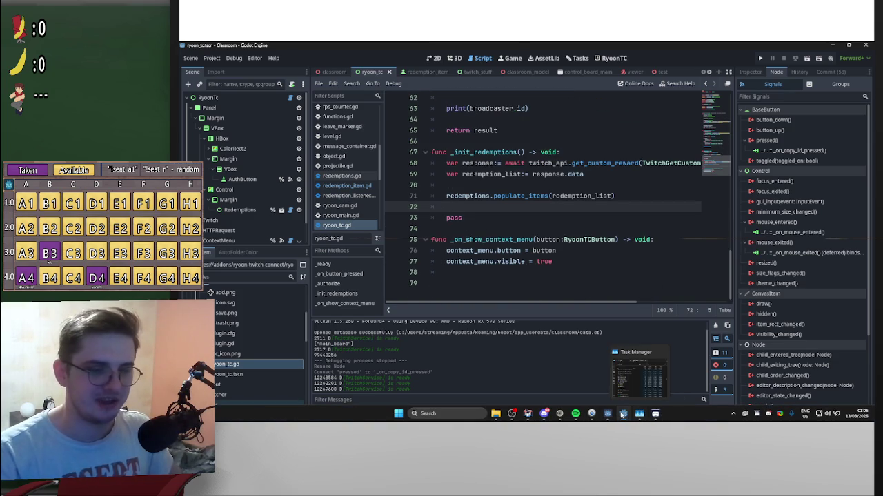
pyautogui.moveTo(609, 418)
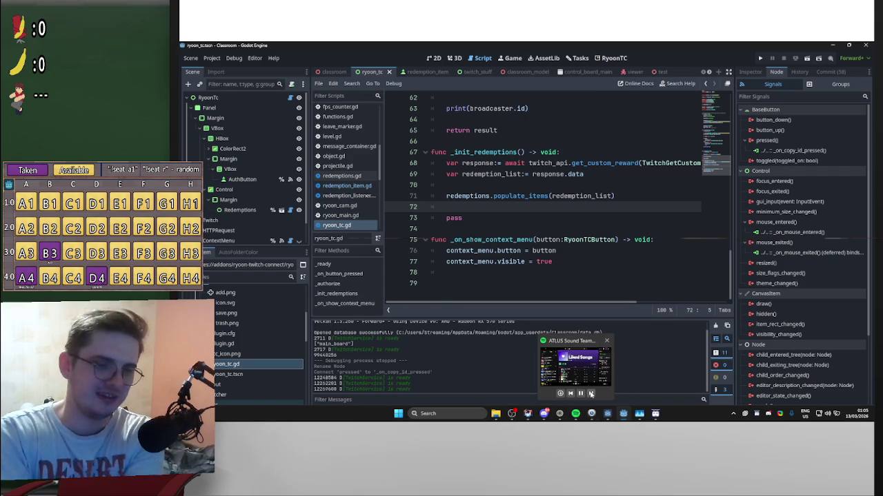
pyautogui.click(590, 398)
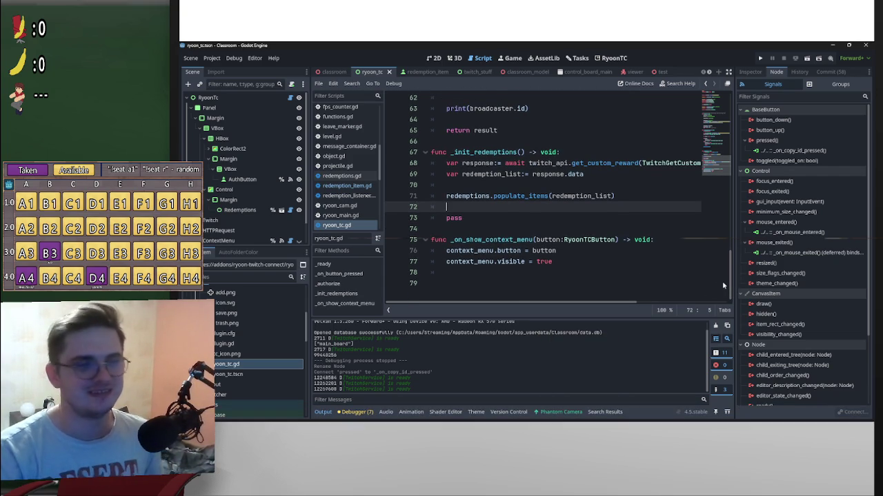
pyautogui.scroll(4, 641, 265)
pyautogui.scroll(1, 637, 264)
pyautogui.scroll(-2, 600, 267)
pyautogui.scroll(2, 565, 271)
pyautogui.scroll(-2, 547, 269)
pyautogui.scroll(3, 567, 262)
pyautogui.scroll(1, 532, 248)
pyautogui.scroll(2, 532, 248)
pyautogui.scroll(8, 551, 249)
pyautogui.scroll(-4, 599, 248)
pyautogui.scroll(-12, 653, 248)
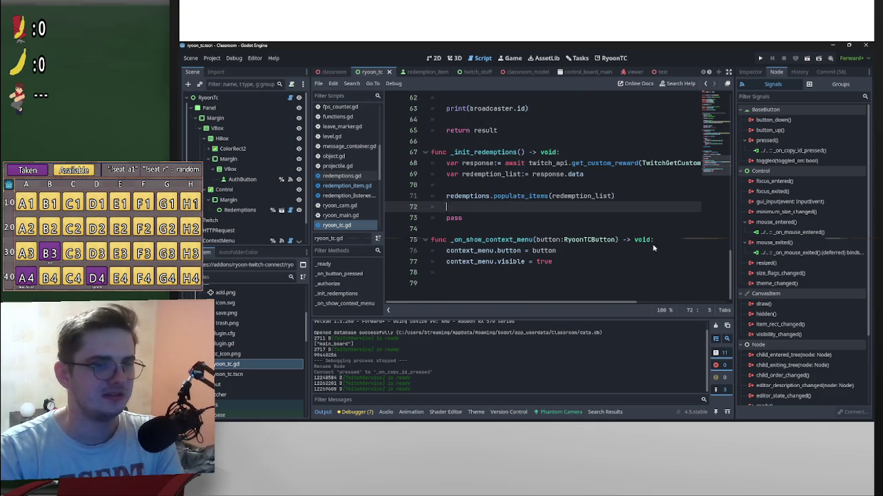
pyautogui.scroll(3, 614, 216)
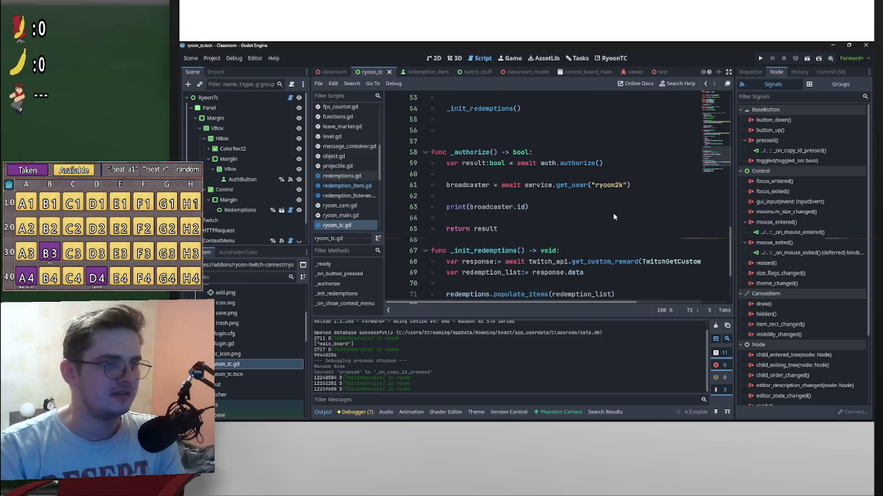
pyautogui.scroll(-1, 551, 218)
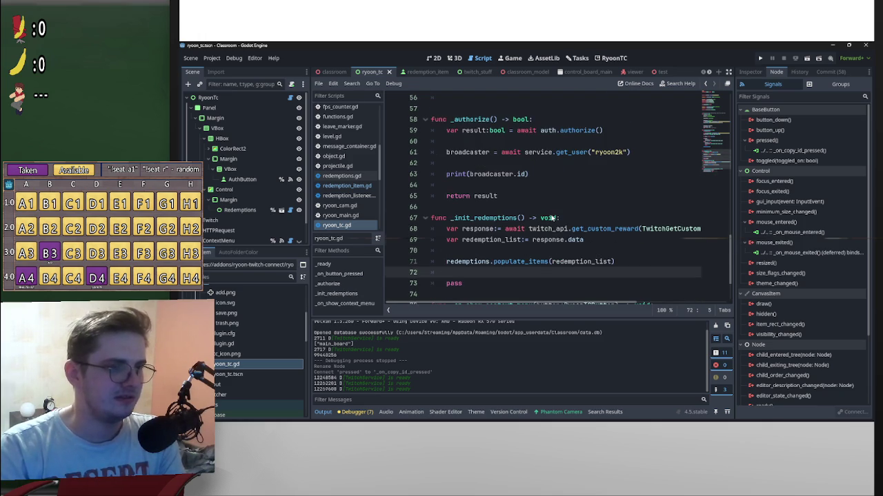
pyautogui.scroll(18, 551, 218)
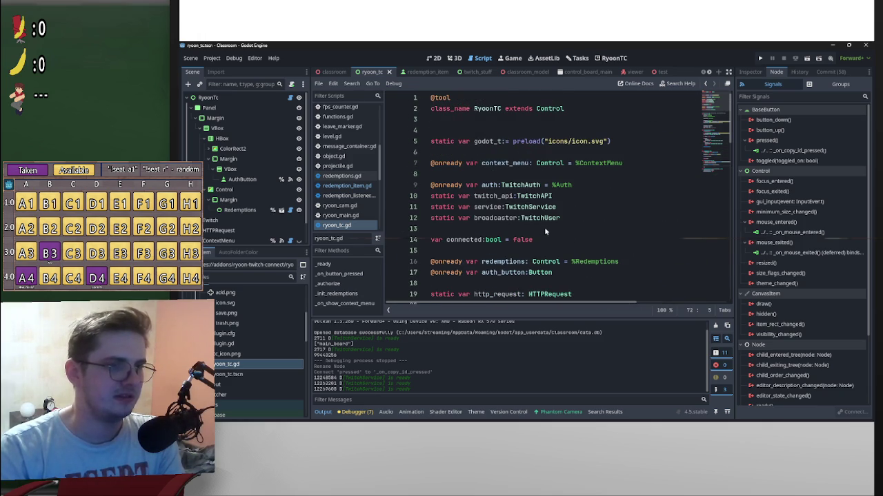
pyautogui.click(455, 242)
pyautogui.moveTo(502, 110); pyautogui.dragTo(472, 112)
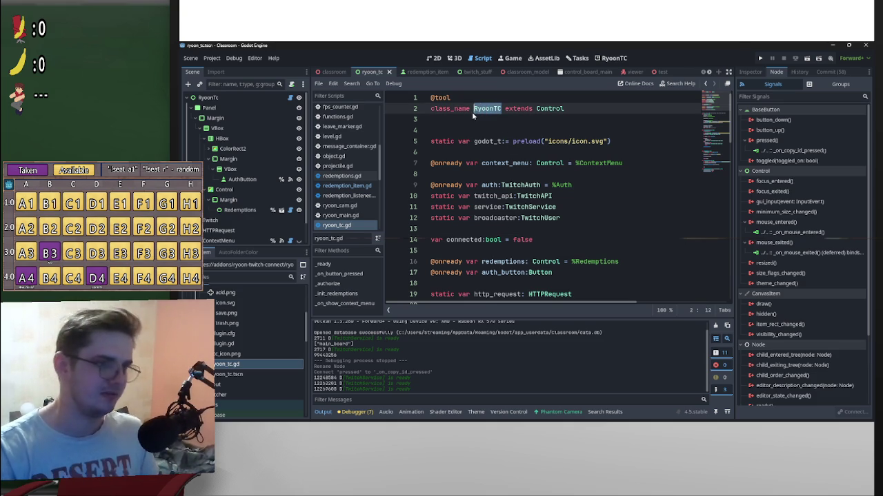
pyautogui.click(469, 231)
pyautogui.hotkey('ctrl', 'shift', 'f')
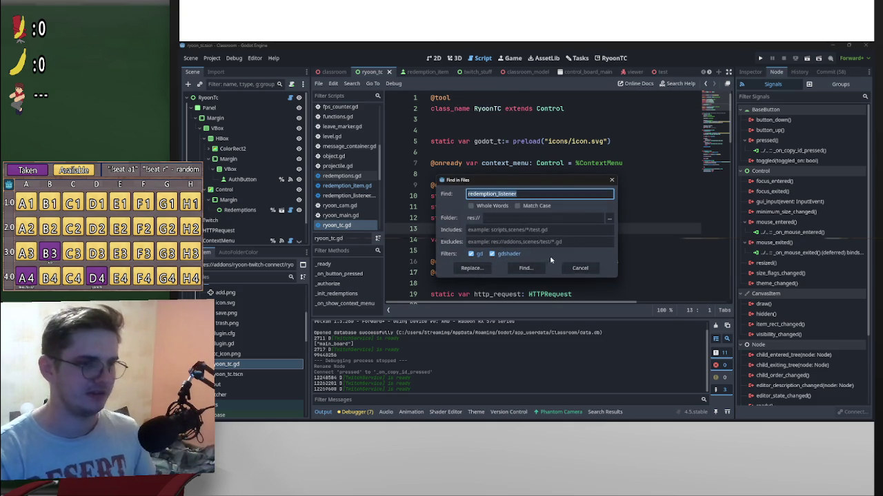
pyautogui.click(583, 267)
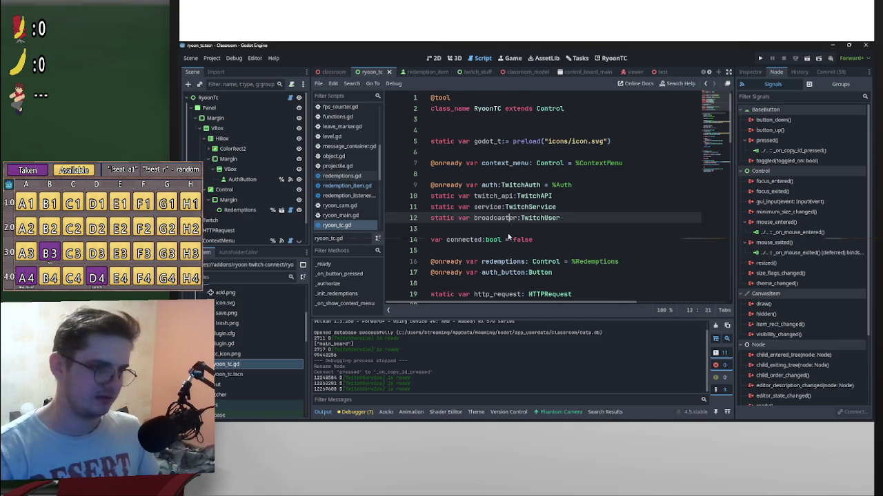
pyautogui.click(509, 239)
pyautogui.doubleClick(493, 112)
pyautogui.hotkey('ctrl', 'c')
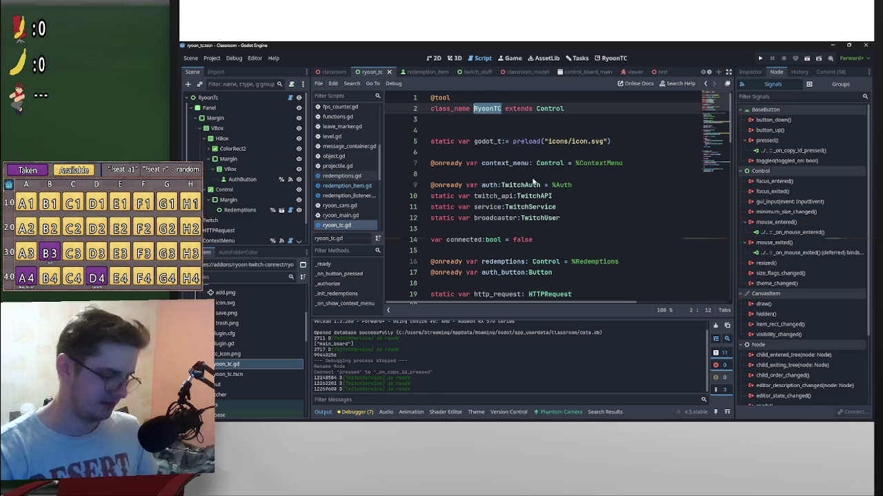
pyautogui.click(533, 175)
pyautogui.hotkey('ctrl', 'shift', 'f')
pyautogui.hotkey('ctrl', 'v')
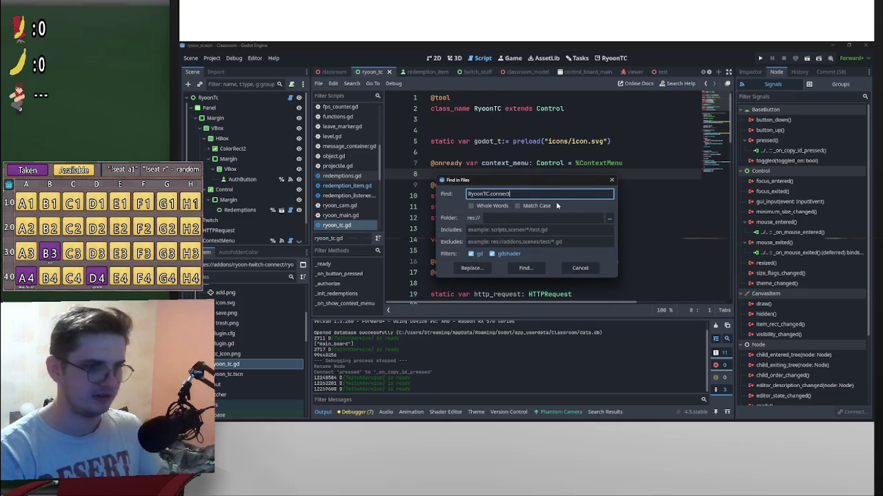
pyautogui.write('ed')
pyautogui.press('Return')
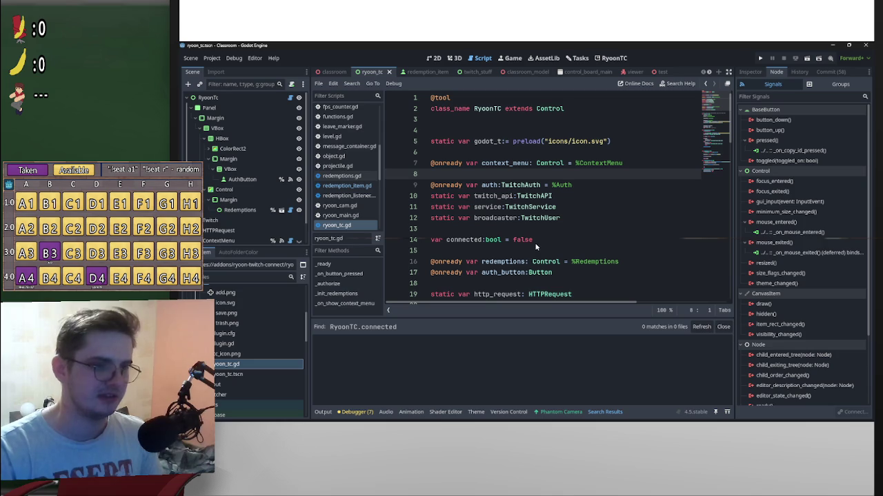
pyautogui.click(723, 326)
pyautogui.scroll(-4, 482, 229)
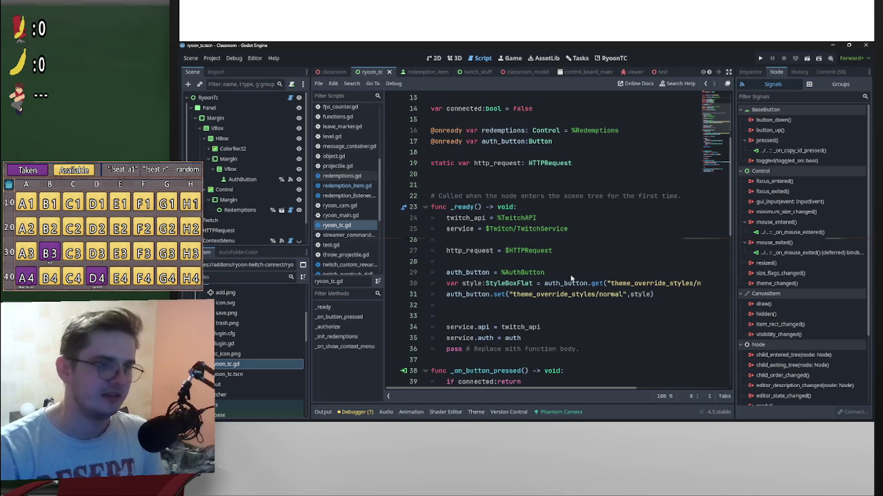
pyautogui.scroll(-3, 571, 278)
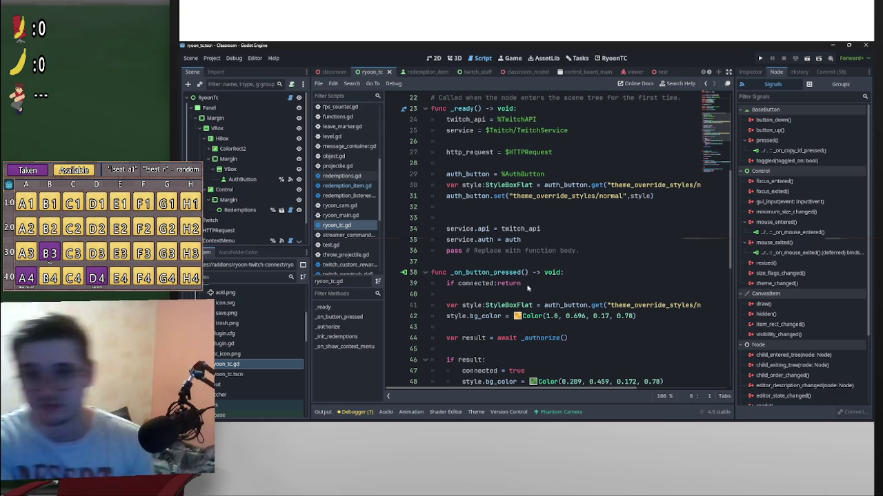
pyautogui.moveTo(448, 286); pyautogui.dragTo(568, 283)
pyautogui.scroll(2, 568, 283)
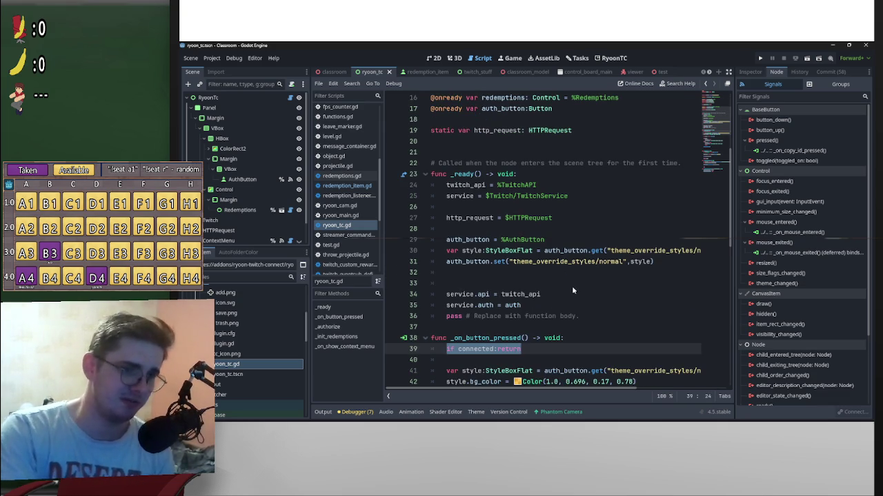
pyautogui.scroll(5, 571, 280)
pyautogui.scroll(-6, 571, 267)
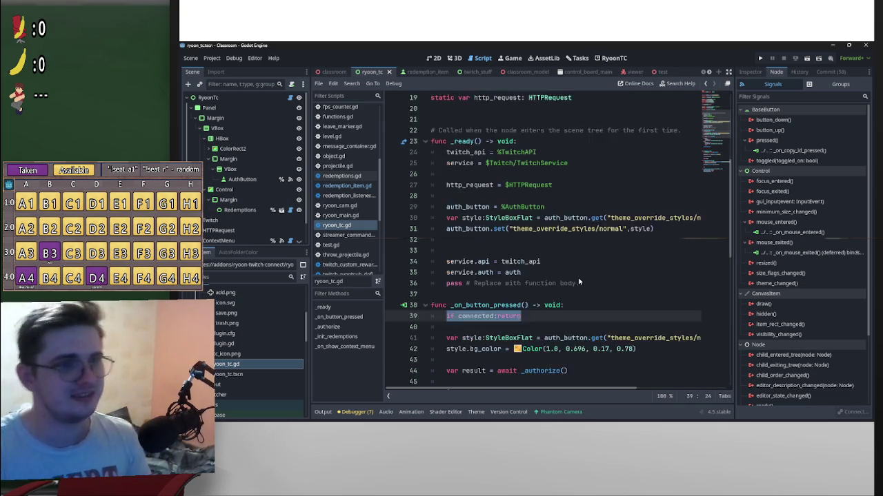
pyautogui.scroll(6, 580, 279)
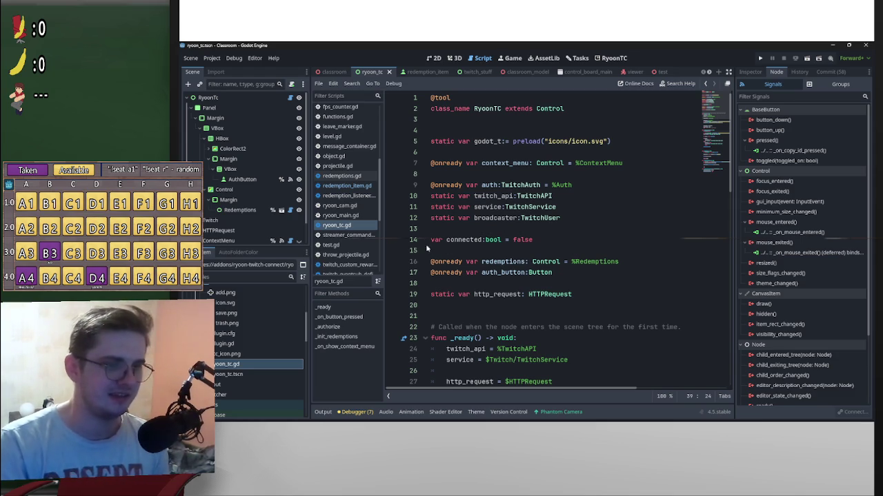
pyautogui.click(605, 58)
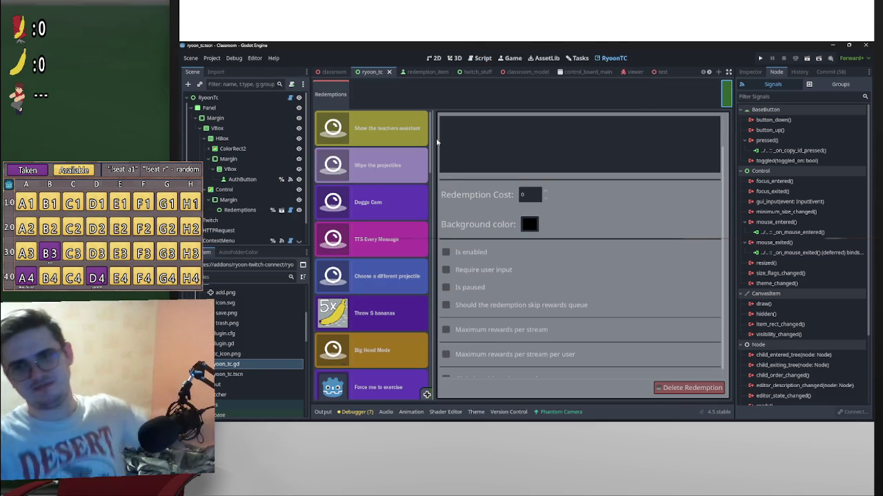
# Step: Copy the first redemption's ID on the RyoonTC screen and show the Output log
pyautogui.moveTo(430, 142); pyautogui.dragTo(420, 408)
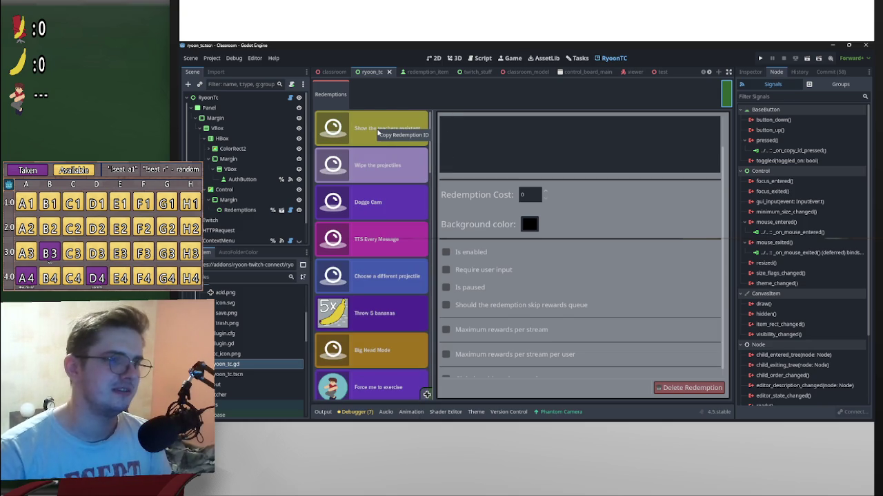
pyautogui.click(392, 138)
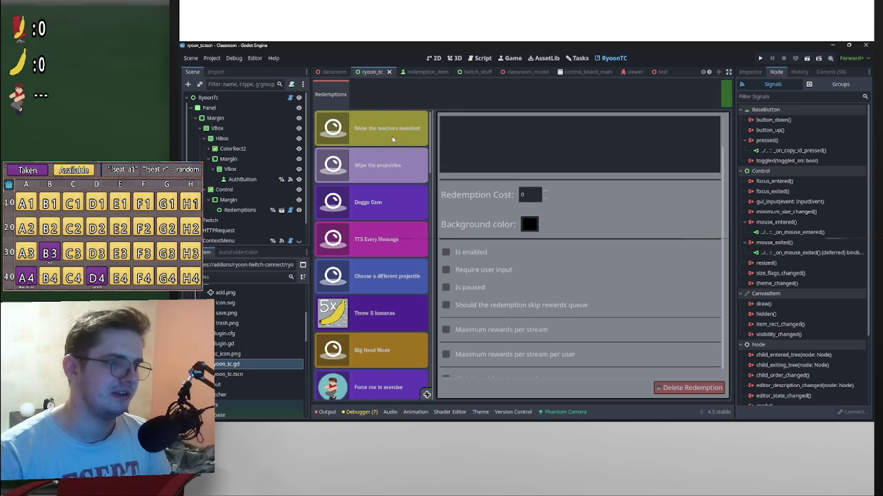
pyautogui.click(327, 411)
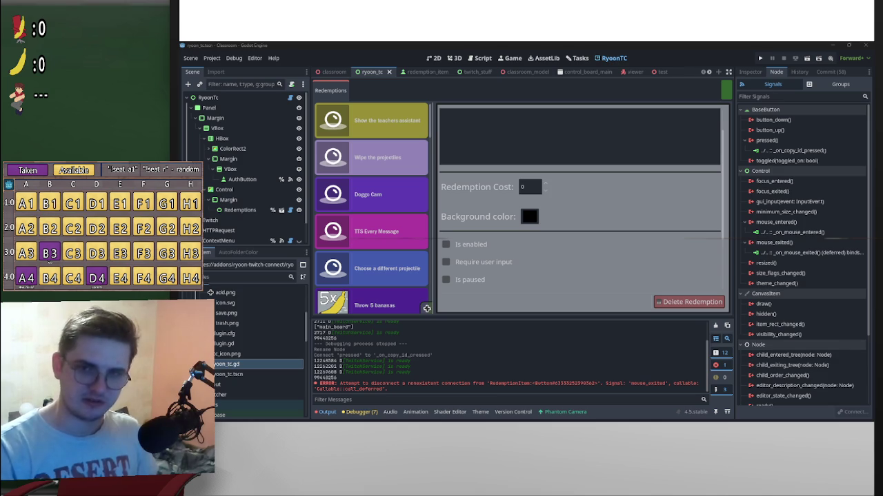
# Step: Test pasting the redemption ID into the prompt field, clear it, and open the classroom scene
pyautogui.click(583, 140)
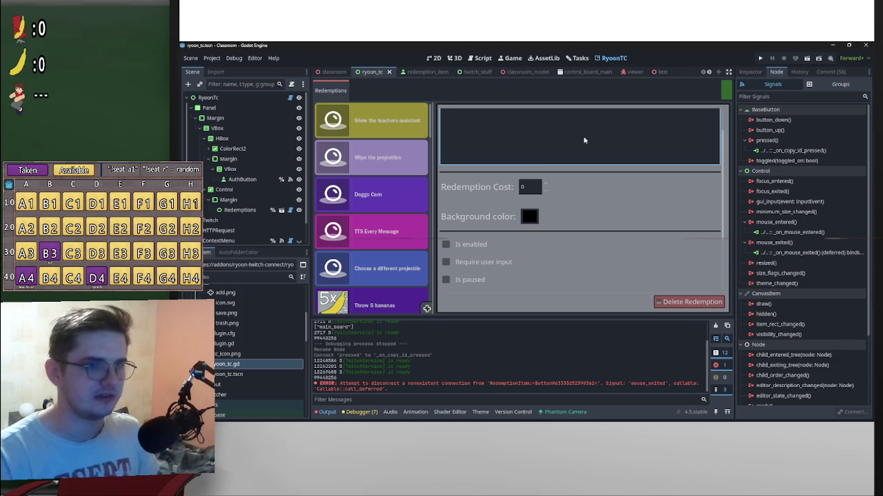
pyautogui.write('02b6e5d3-ebe8-4b56-97ed-f27c464a4aab')
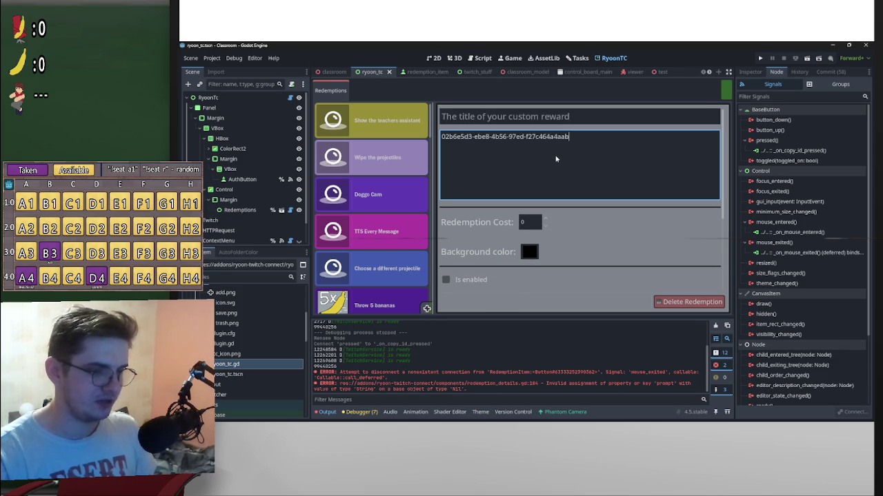
pyautogui.write('02b6e5d3-ebe8-4b56-97ed-f27c464a4aab')
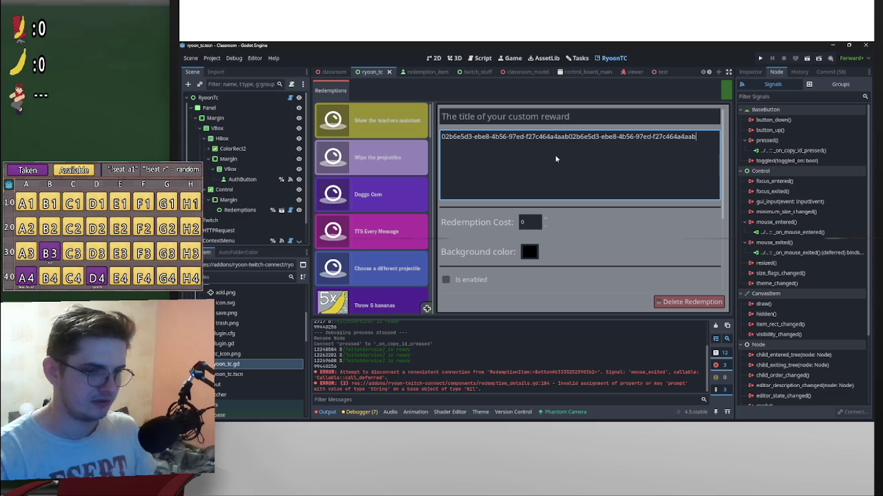
pyautogui.moveTo(695, 138); pyautogui.dragTo(436, 137)
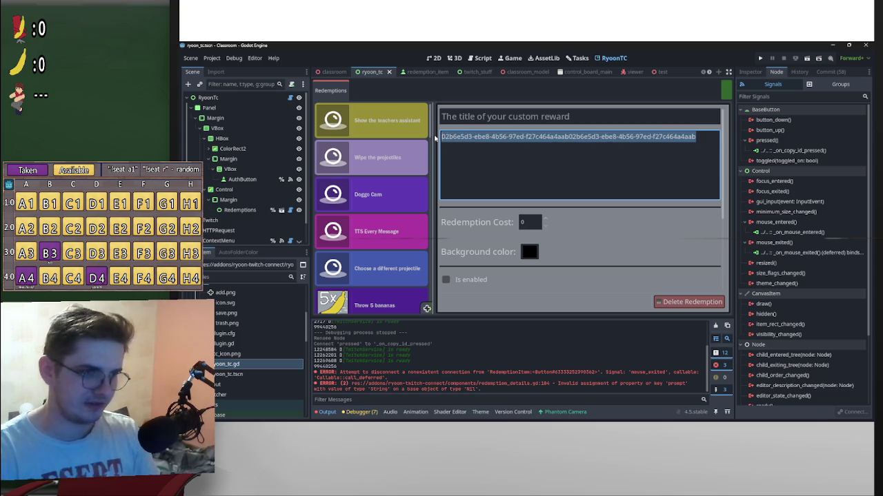
pyautogui.press('BackSpace')
pyautogui.press('super+v')
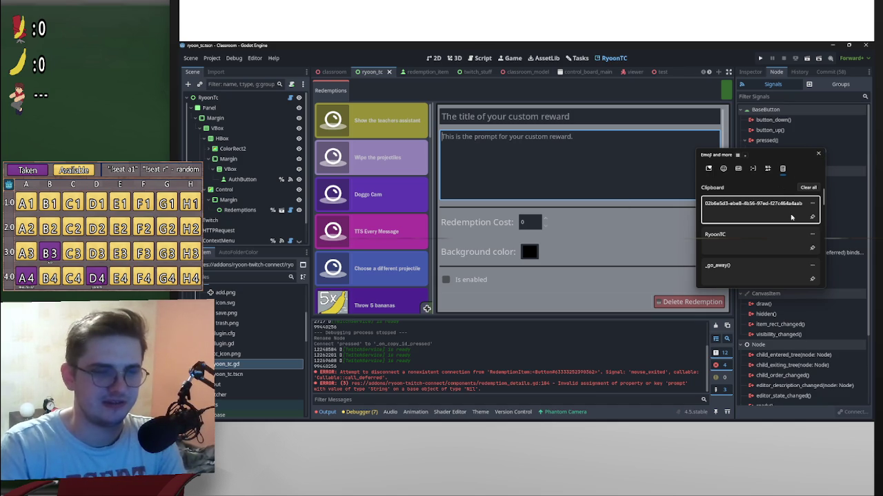
pyautogui.click(818, 153)
pyautogui.click(329, 72)
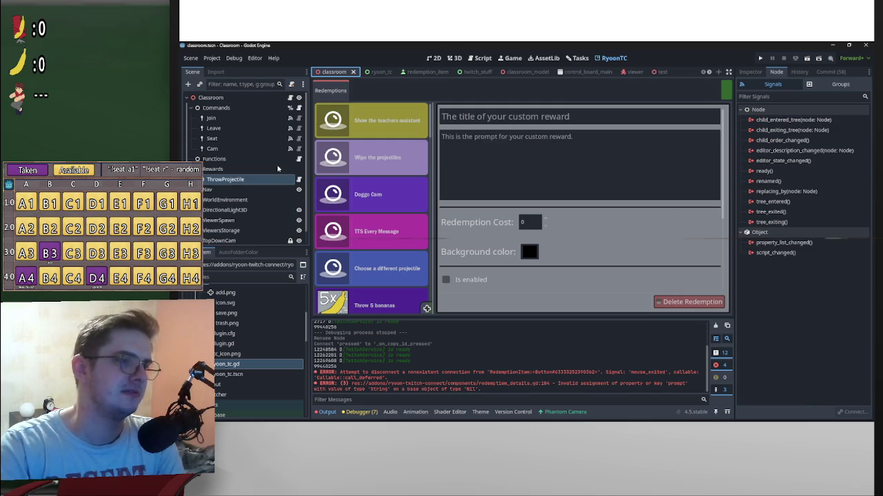
# Step: Open ThrowProjectile's script, jump to twitch_redemption.gd, and place the caret after line 7
pyautogui.click(751, 72)
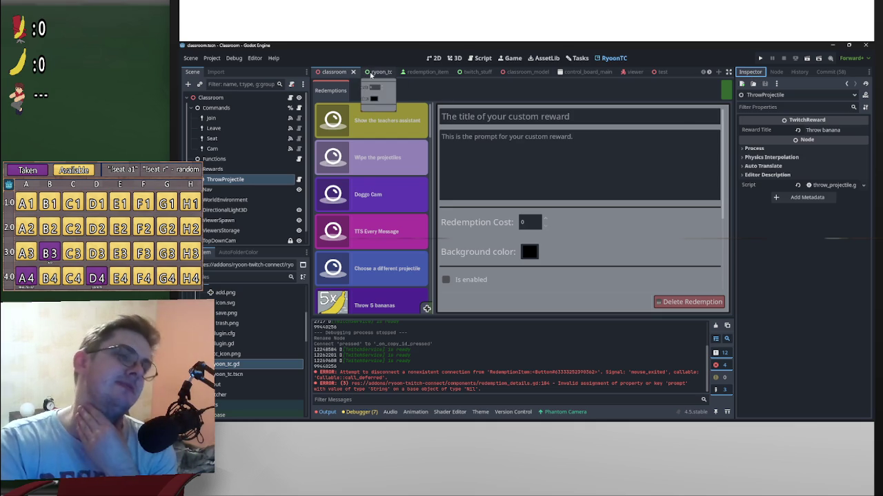
pyautogui.click(299, 180)
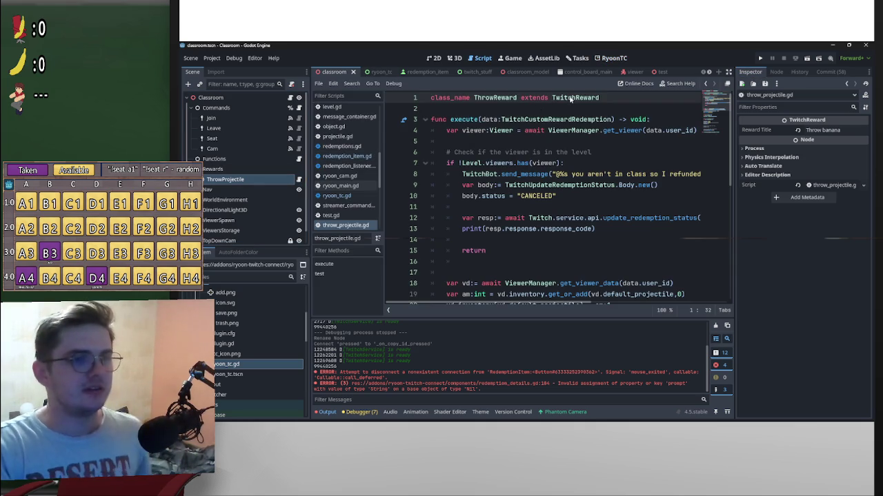
pyautogui.keyDown('ctrl'); pyautogui.click(562, 98); pyautogui.keyUp('ctrl')
pyautogui.click(640, 166)
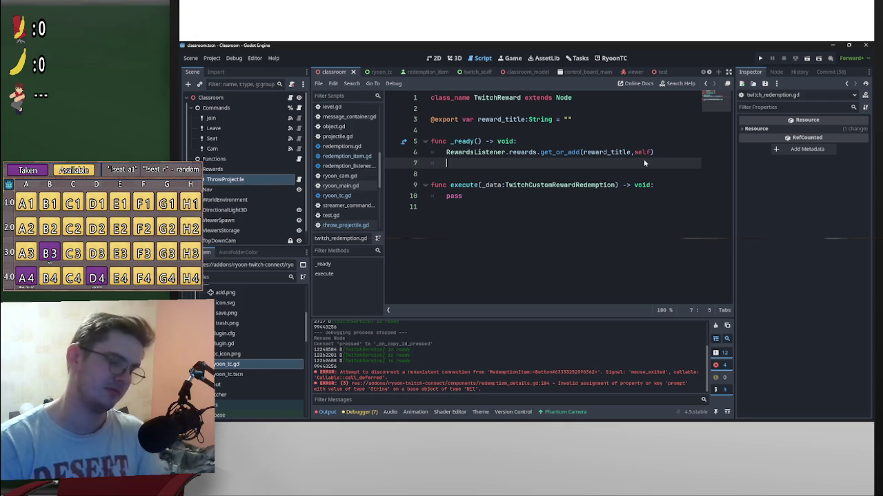
# Step: Add Twitch.service.api.get_custom_reward() on line 8 and jump to its definition
pyautogui.press('Return')
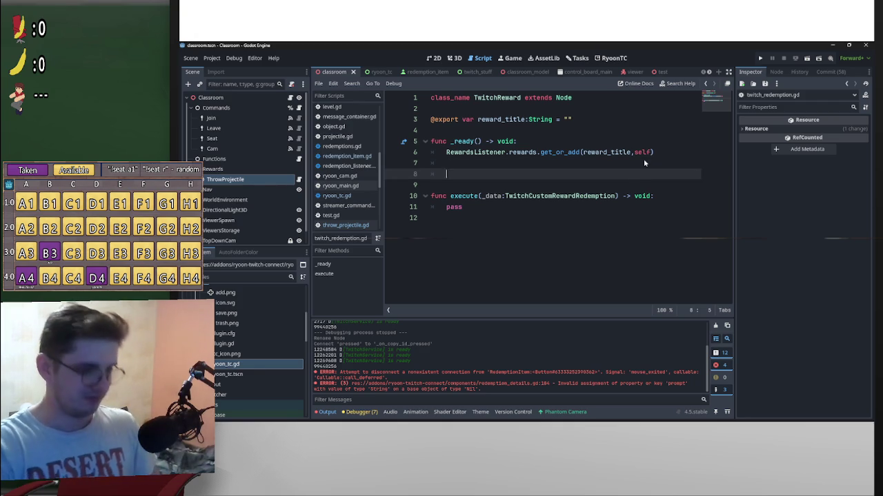
pyautogui.write('Twitch')
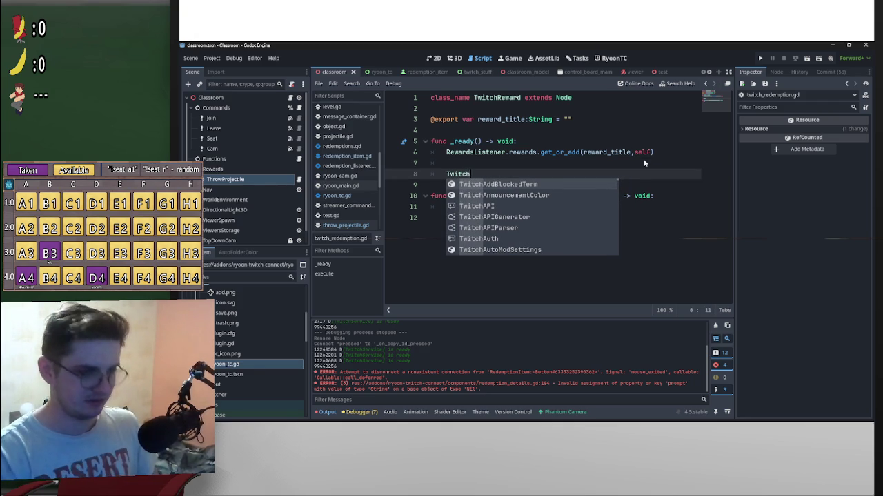
pyautogui.write('.')
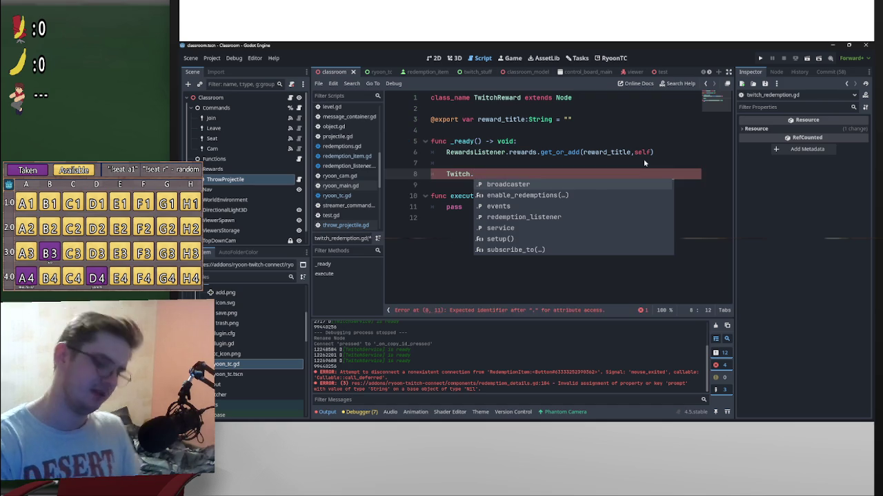
pyautogui.write('serv')
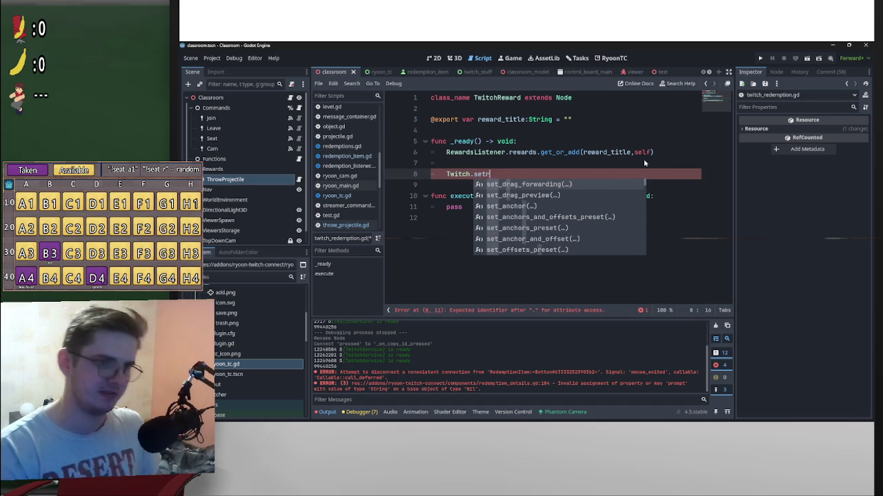
pyautogui.press('Return')
pyautogui.write('.')
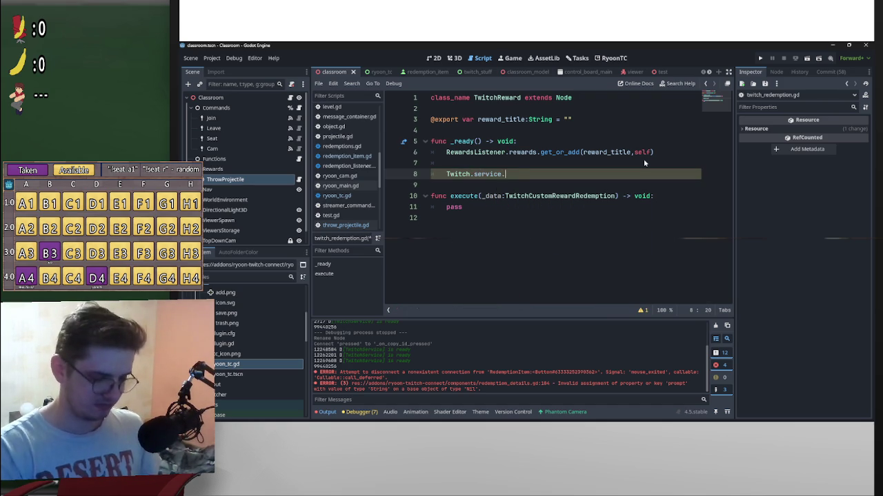
pyautogui.write('api.ge')
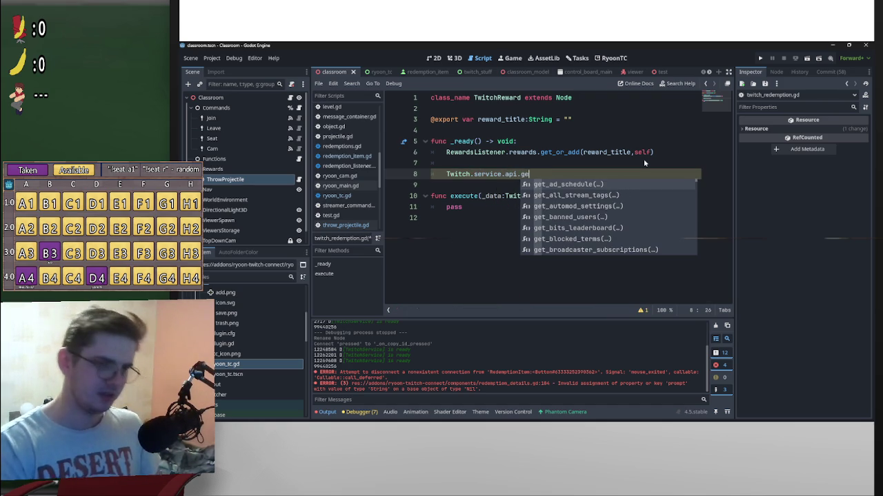
pyautogui.write('t_rw')
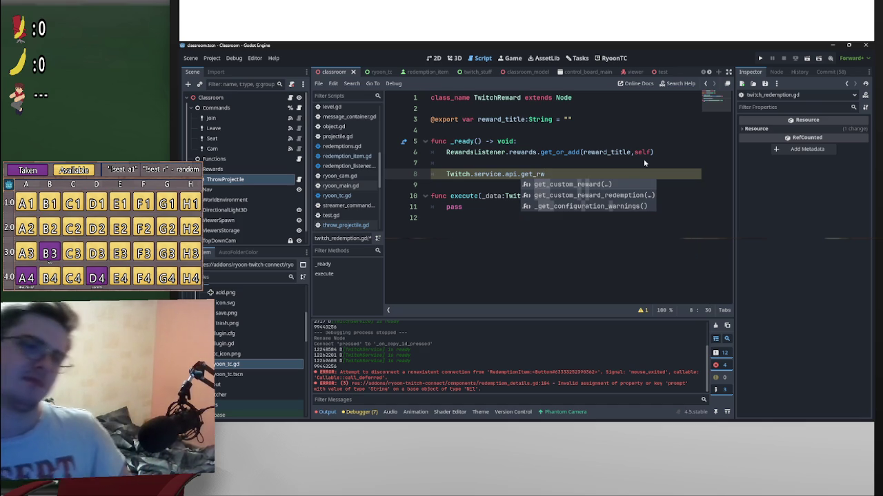
pyautogui.press('Down')
pyautogui.press('Up')
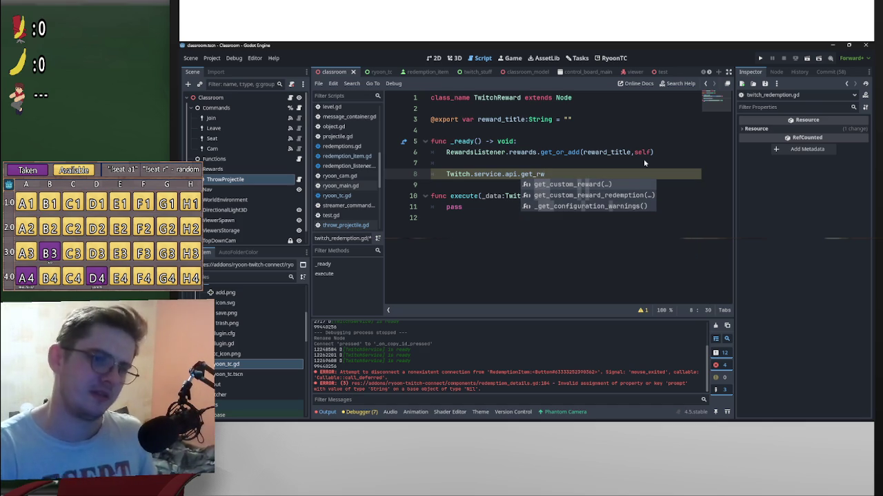
pyautogui.press('Return')
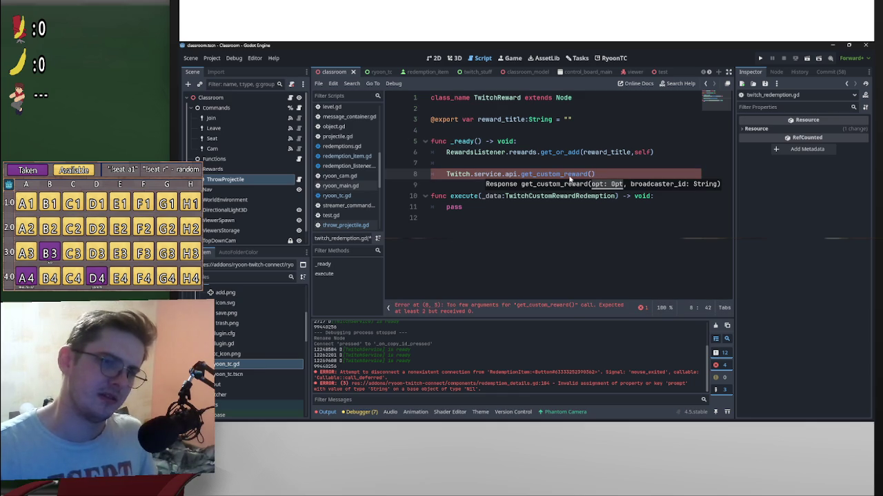
pyautogui.click(569, 177)
pyautogui.keyDown('ctrl'); pyautogui.click(568, 177); pyautogui.keyUp('ctrl')
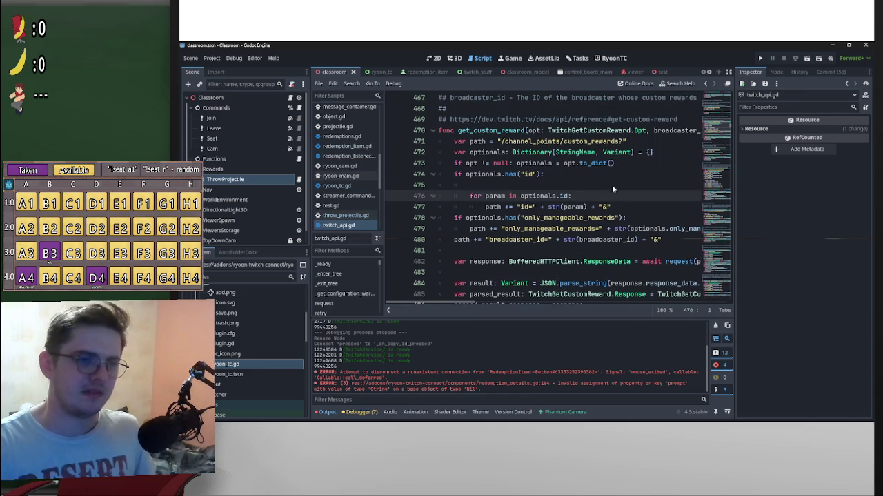
# Step: Inspect the optionals variable in twitch_api.gd's get_custom_reward function
pyautogui.scroll(-1, 591, 194)
pyautogui.hotkey('alt', 'Tab')
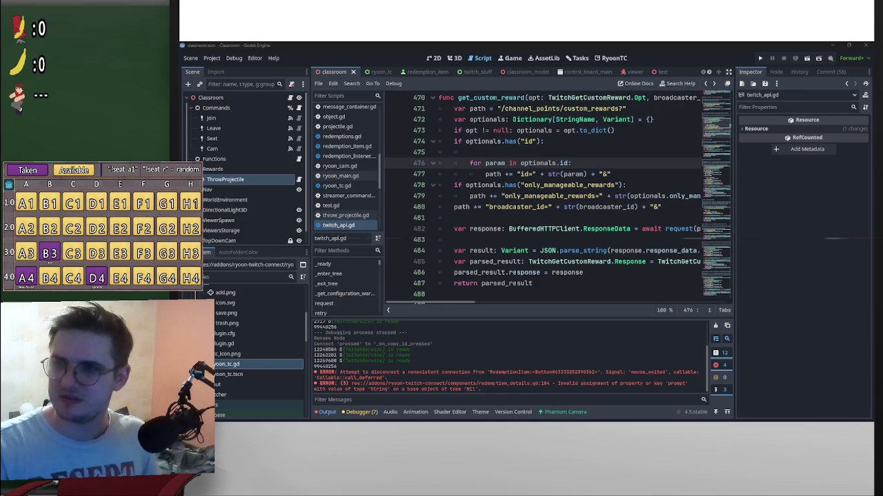
pyautogui.click(549, 131)
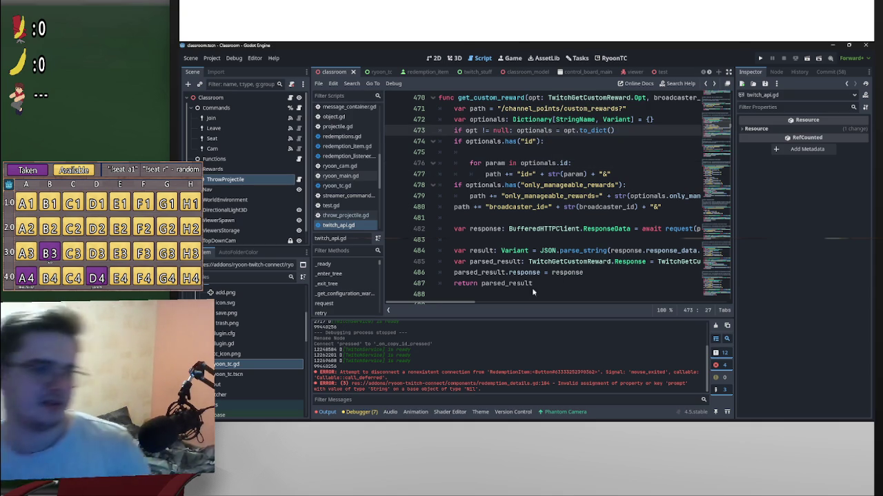
pyautogui.moveTo(456, 308); pyautogui.dragTo(513, 308)
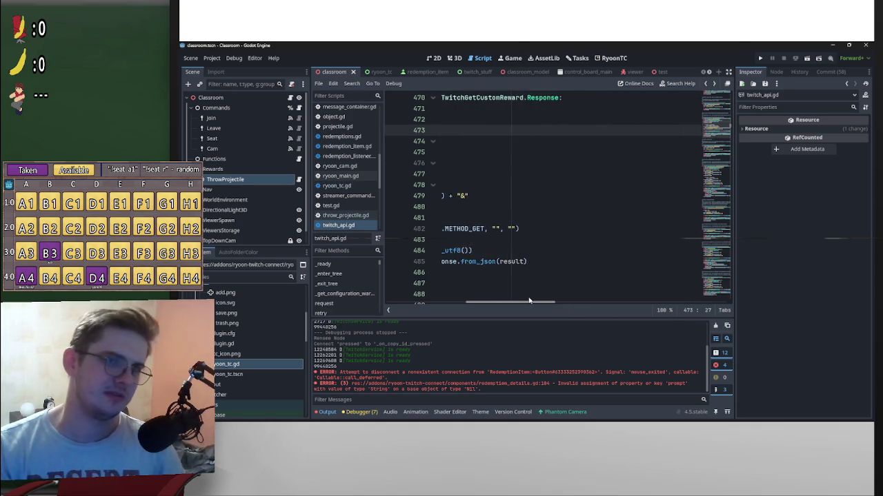
pyautogui.scroll(2, 574, 218)
pyautogui.scroll(2, 575, 222)
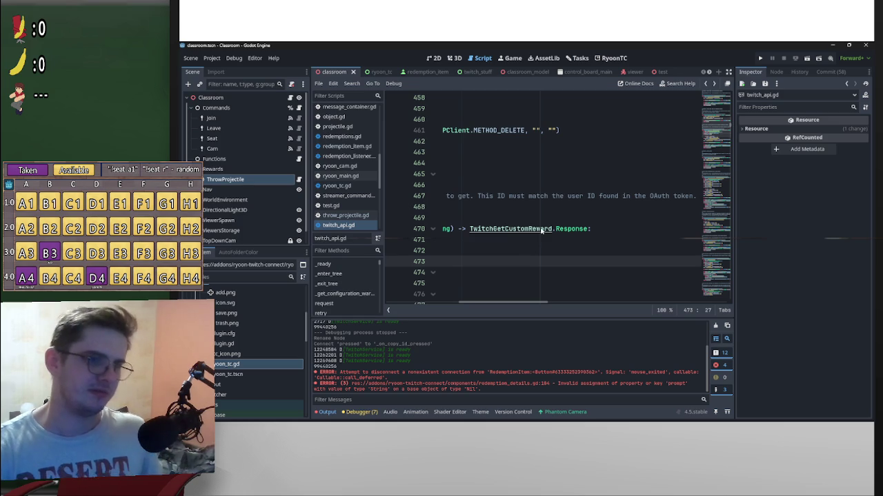
pyautogui.moveTo(545, 306)
pyautogui.mouseDown()
pyautogui.moveTo(494, 309)
pyautogui.moveTo(463, 297)
pyautogui.moveTo(494, 289)
pyautogui.moveTo(516, 300)
pyautogui.moveTo(440, 299)
pyautogui.mouseUp()
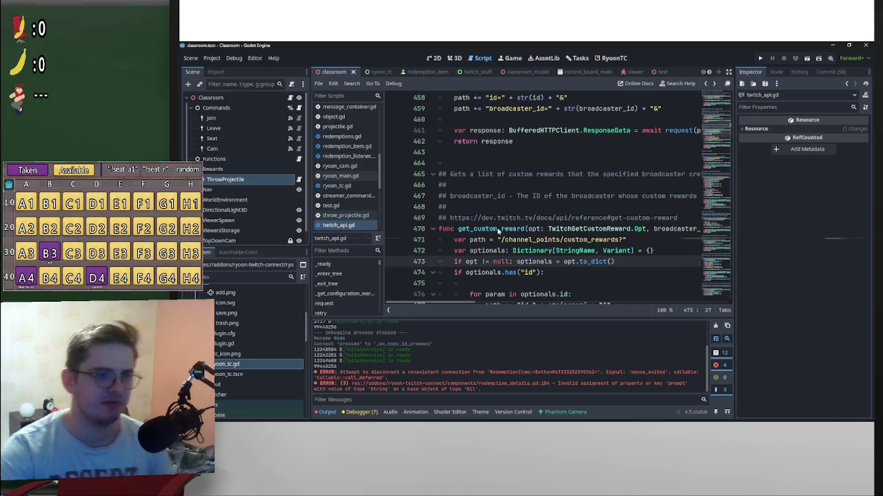
pyautogui.hotkey('ctrl', 'Home')
pyautogui.hotkey('alt', 'Left')
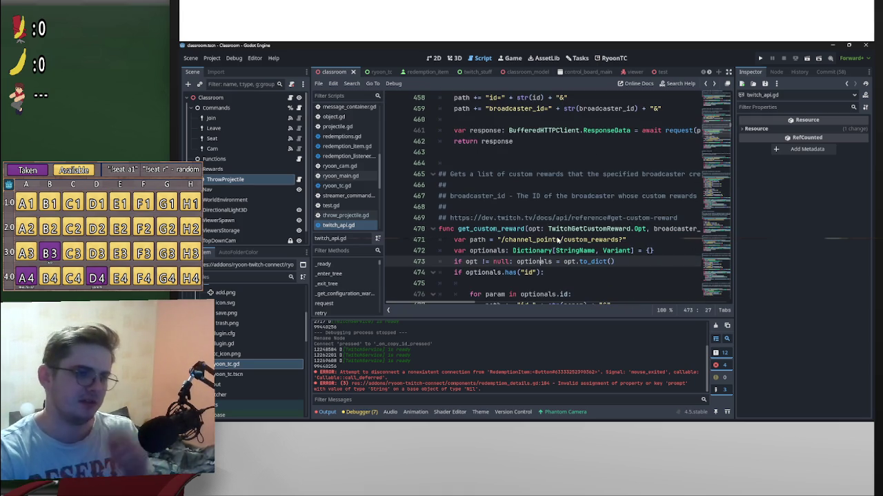
# Step: Open TwitchGetCustomReward from line 470 to view its Response class
pyautogui.scroll(2, 560, 259)
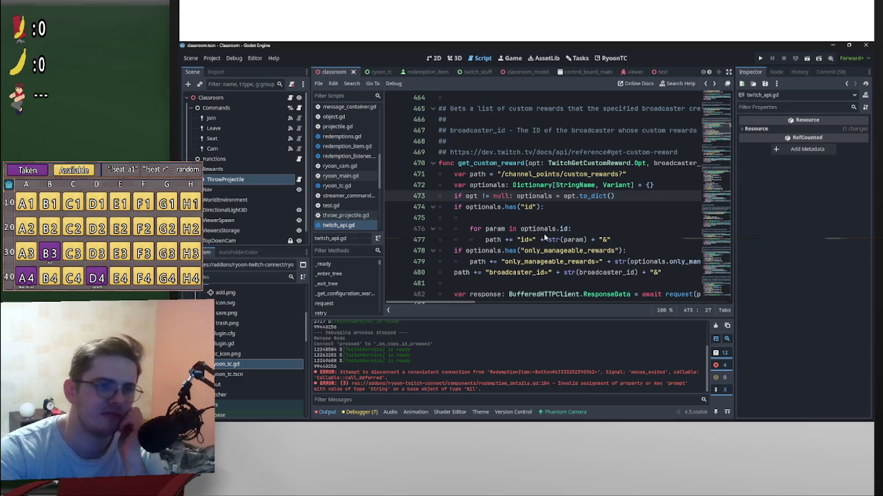
pyautogui.scroll(-1, 548, 234)
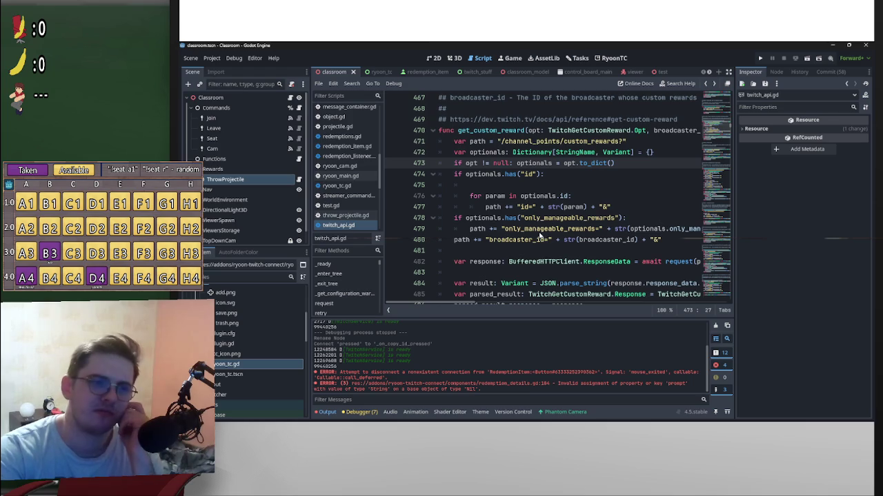
pyautogui.scroll(-3, 539, 236)
pyautogui.scroll(3, 540, 236)
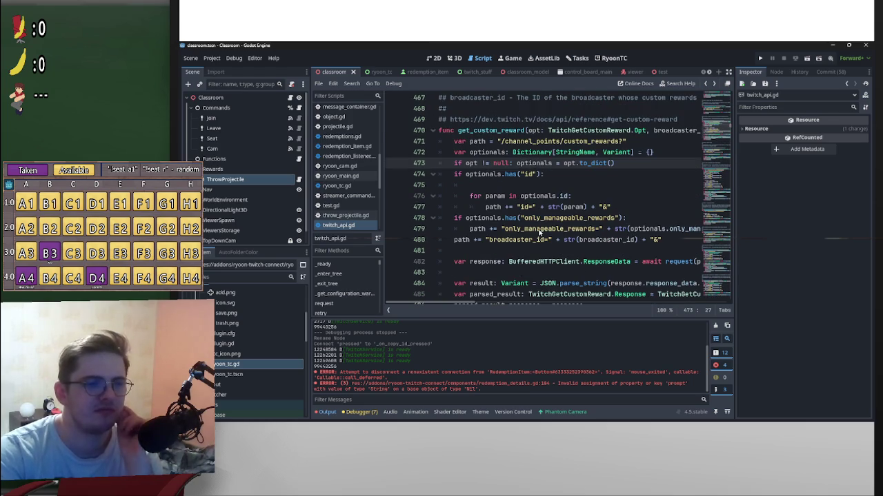
pyautogui.scroll(2, 540, 234)
pyautogui.scroll(1, 540, 233)
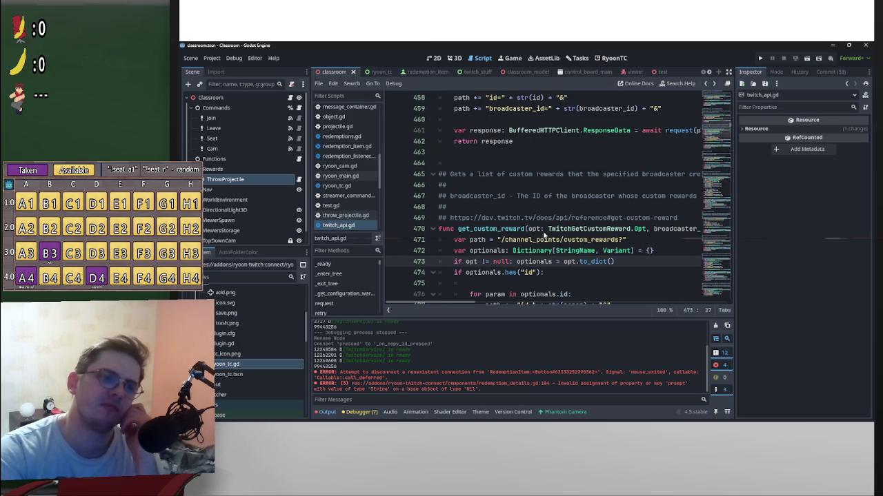
pyautogui.scroll(-1, 571, 241)
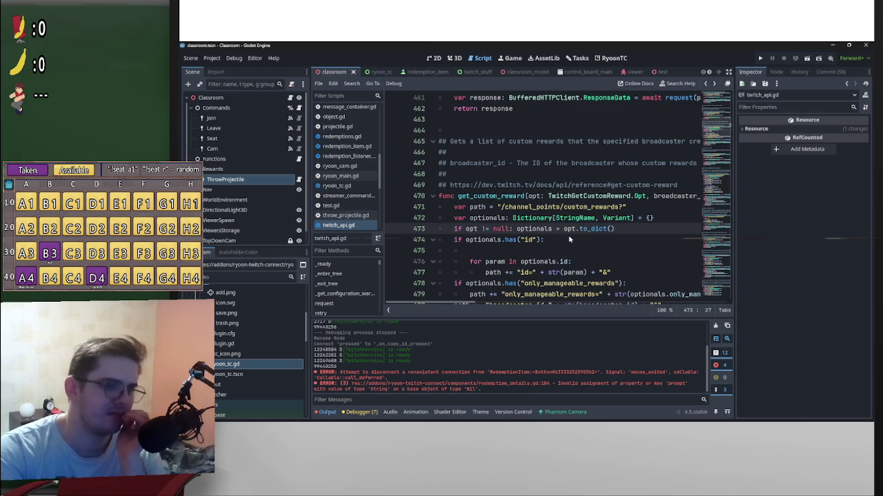
pyautogui.scroll(-2, 570, 240)
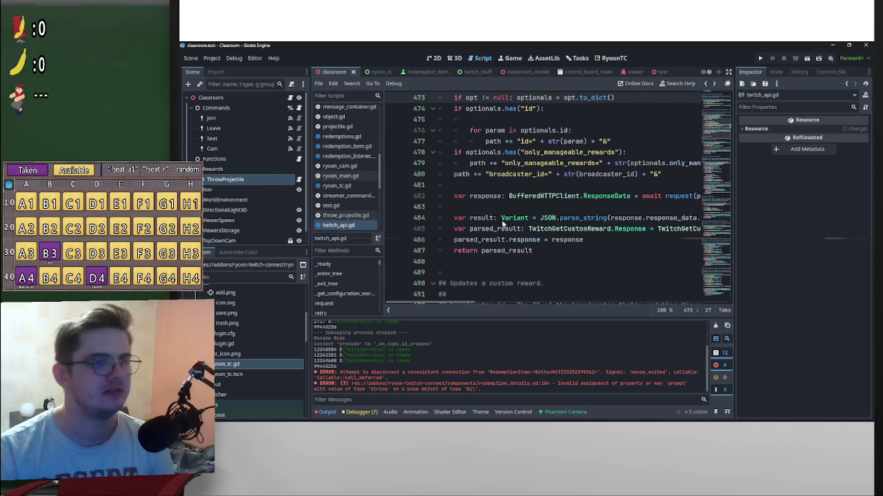
pyautogui.scroll(1, 504, 225)
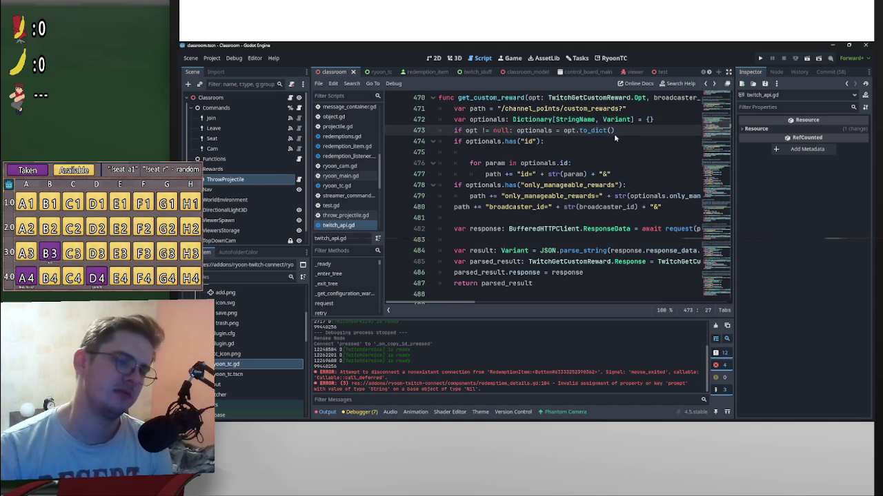
pyautogui.scroll(2, 571, 175)
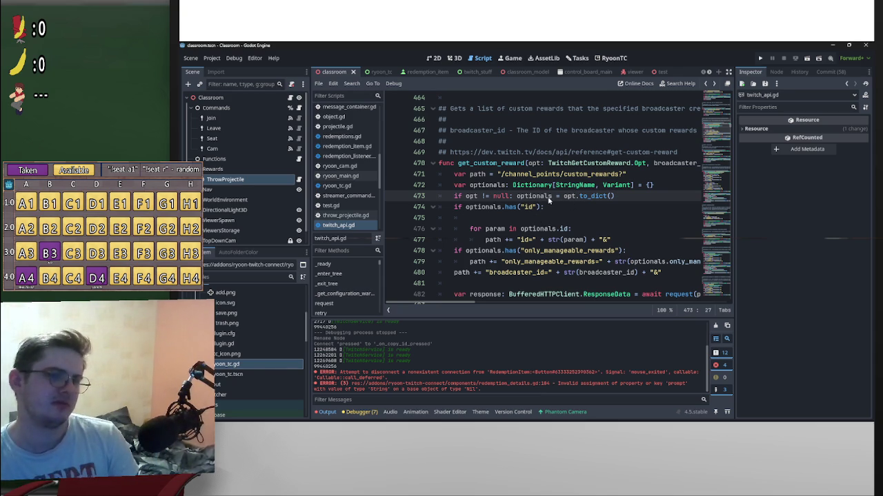
pyautogui.moveTo(541, 194)
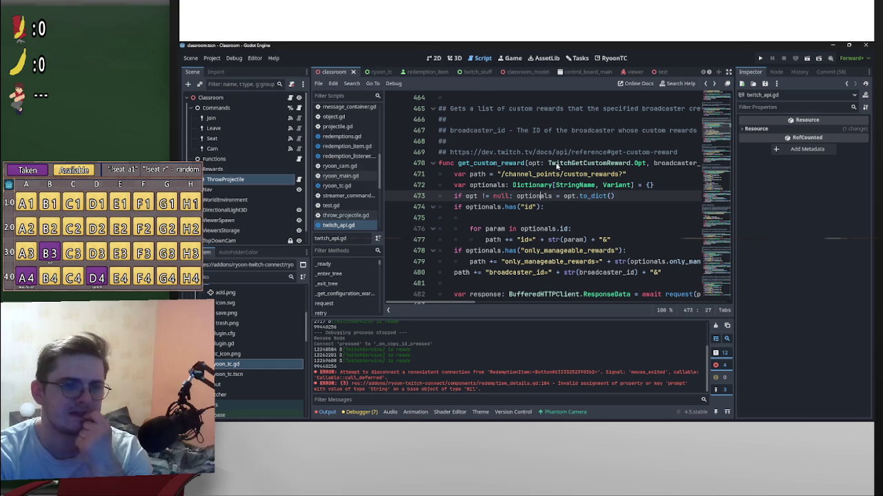
pyautogui.click(560, 163)
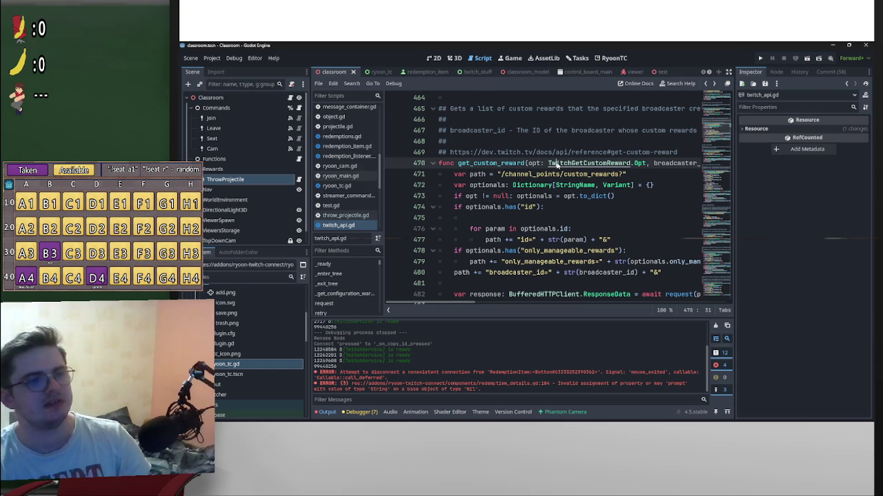
pyautogui.keyDown('ctrl'); pyautogui.click(560, 162); pyautogui.keyUp('ctrl')
pyautogui.scroll(-3, 578, 300)
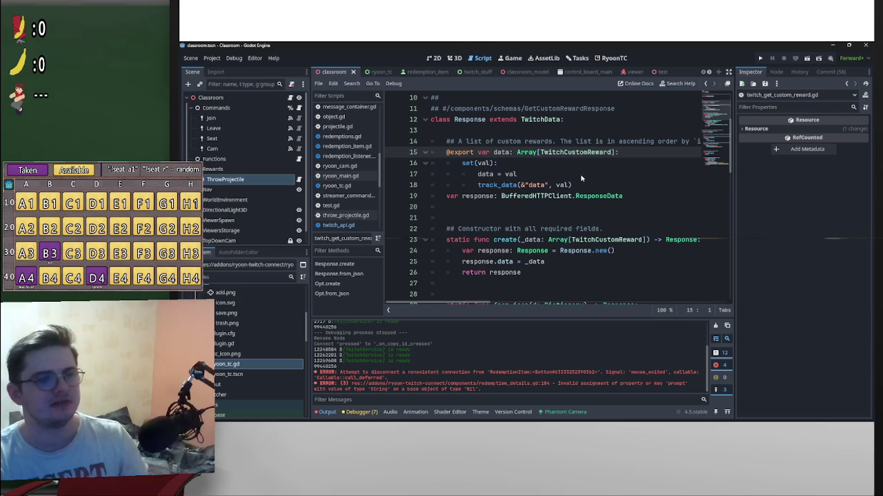
# Step: Scroll through the Response and Opt classes in twitch_get_custom_reward.gd
pyautogui.scroll(-2, 563, 225)
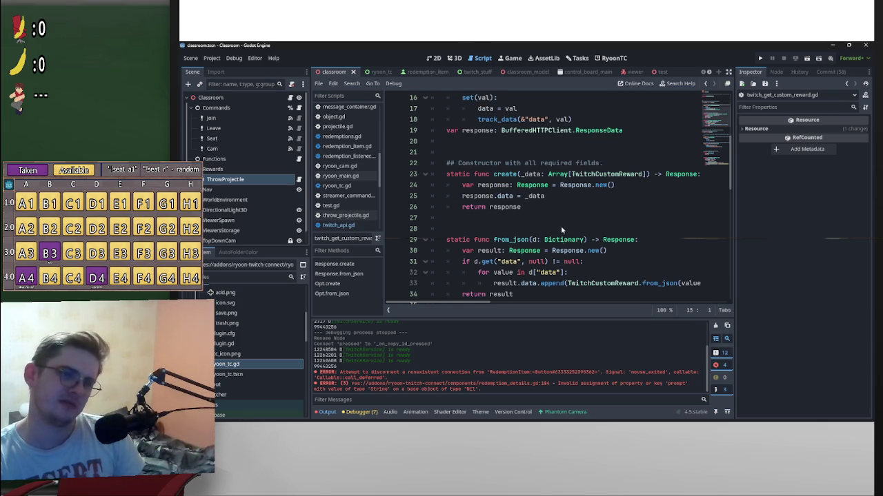
pyautogui.scroll(-3, 538, 269)
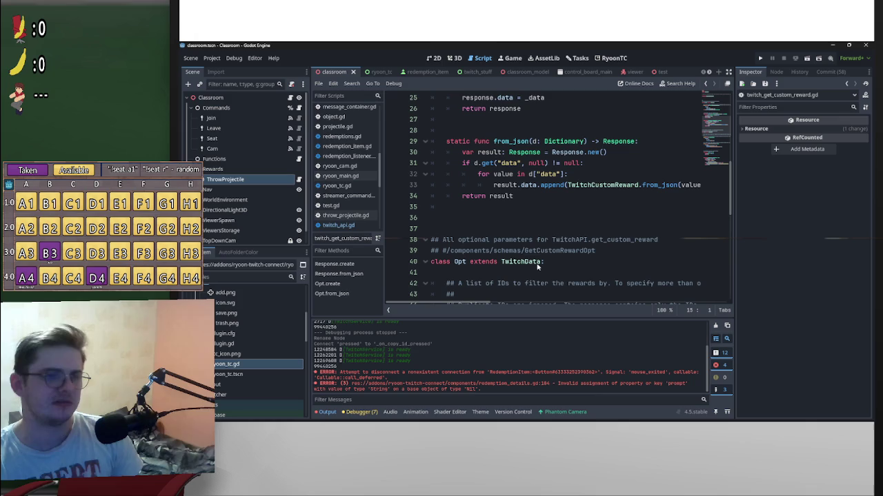
pyautogui.scroll(-3, 537, 266)
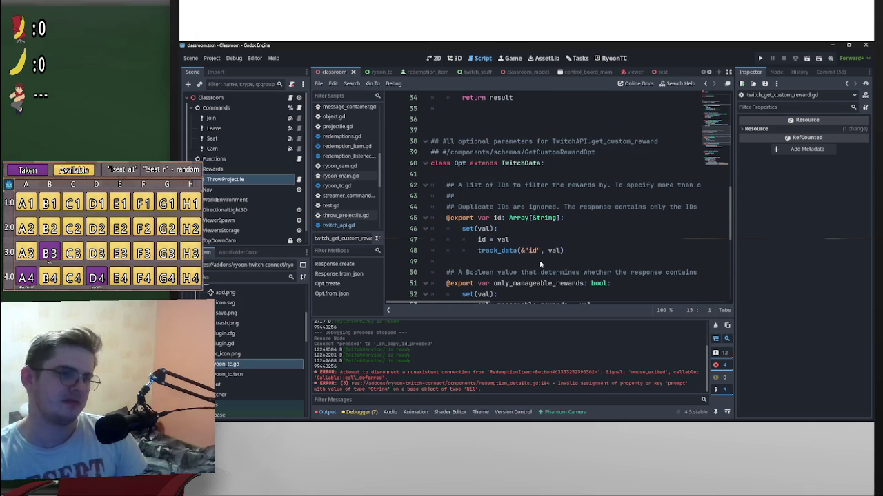
pyautogui.scroll(-2, 544, 252)
pyautogui.scroll(8, 545, 251)
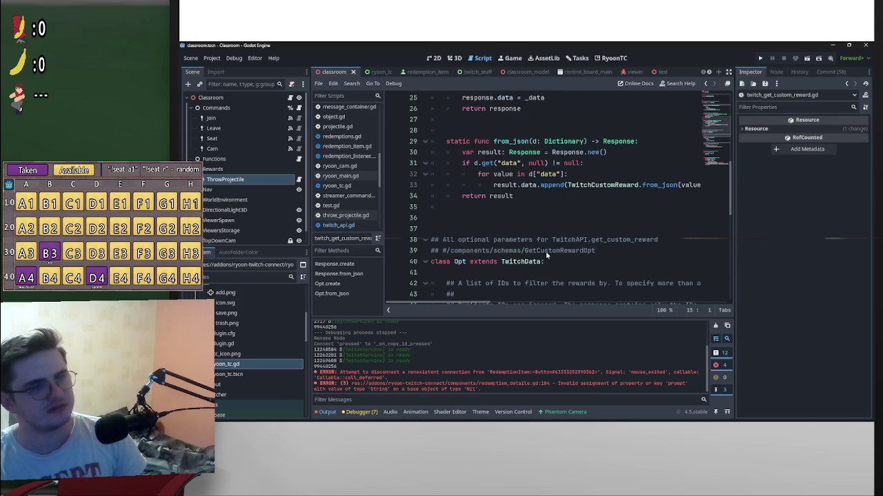
pyautogui.scroll(-7, 545, 251)
pyautogui.scroll(-2, 528, 217)
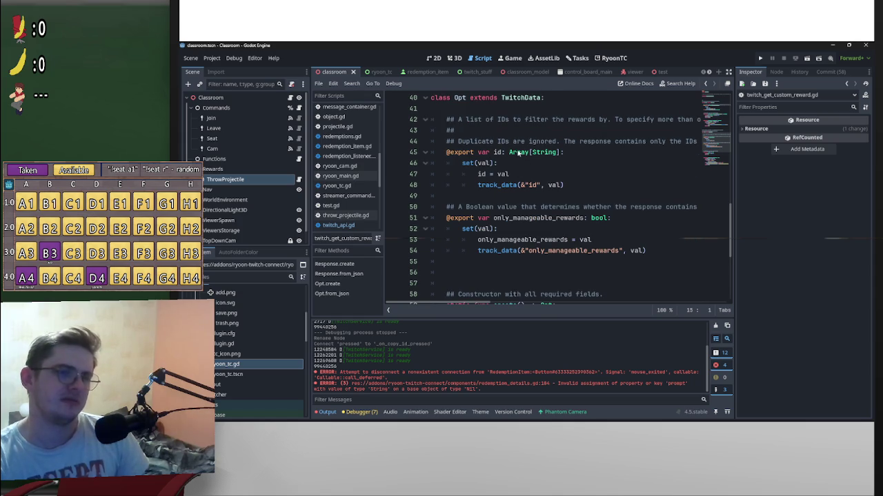
pyautogui.scroll(-2, 579, 200)
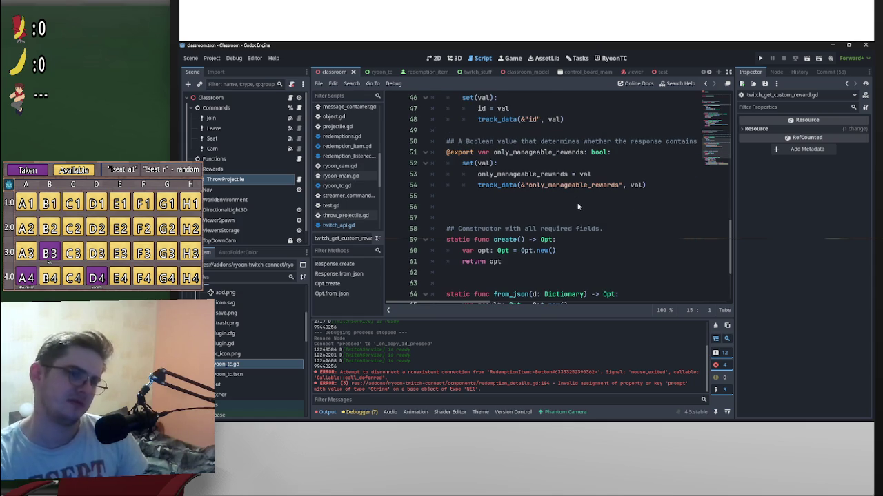
pyautogui.scroll(-3, 650, 232)
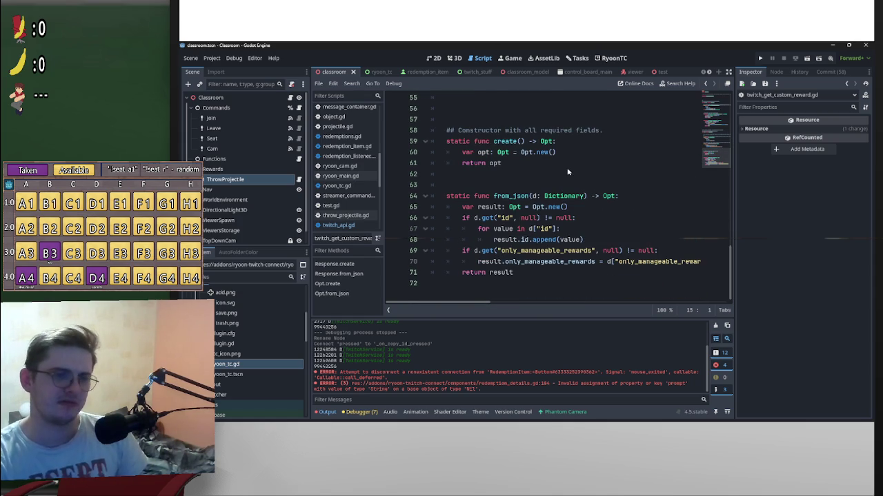
# Step: Navigate back through twitch_api.gd toward the TwitchReward script
pyautogui.hotkey('ctrl', 'Home')
pyautogui.hotkey('alt', 'Left')
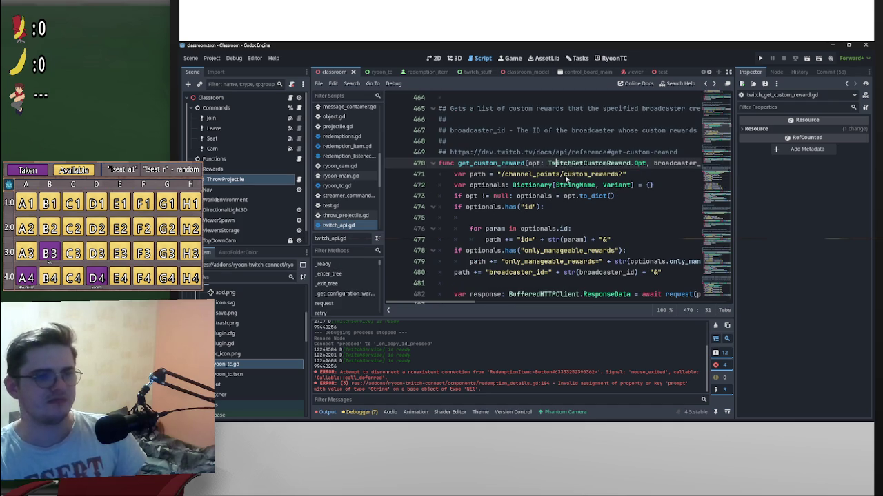
pyautogui.hotkey('ctrl', 'Home')
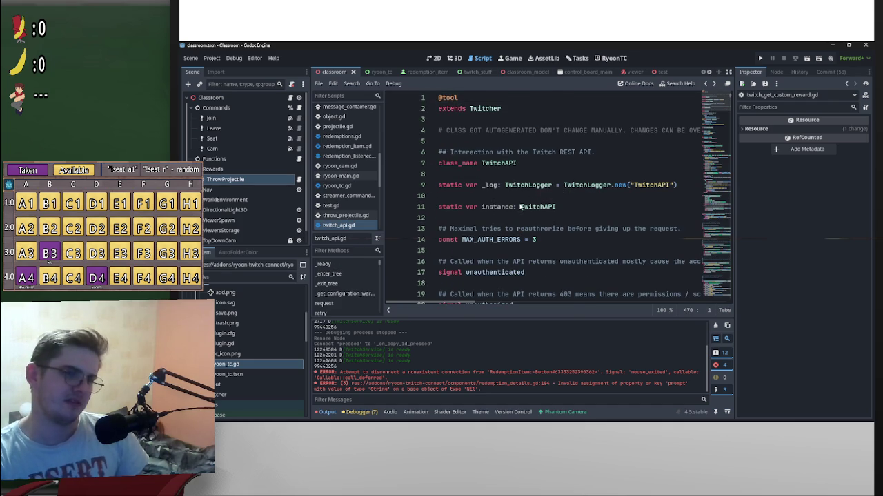
pyautogui.hotkey('alt', 'Left')
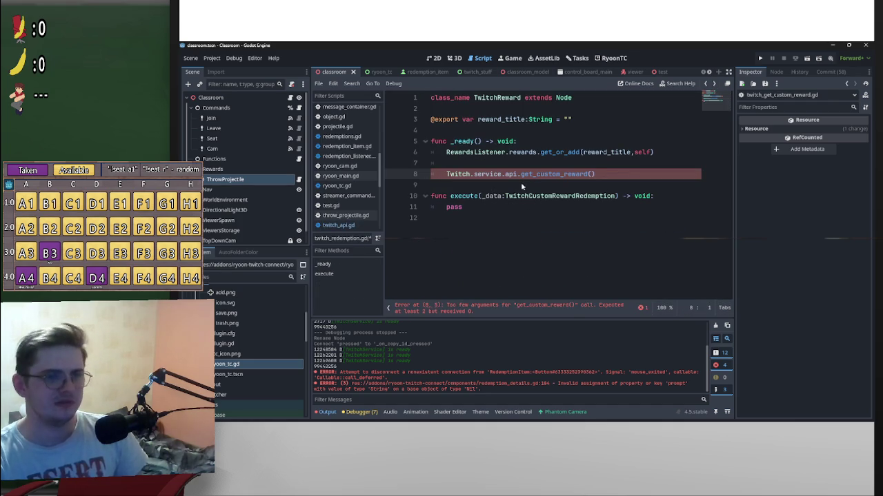
# Step: Pass null and Twitch.broadcaster as the arguments to get_custom_reward on line 8
pyautogui.click(596, 174)
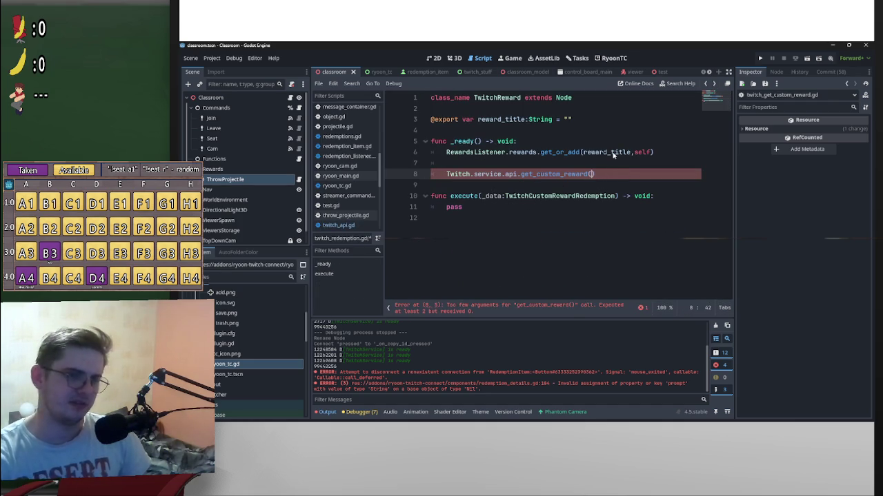
pyautogui.write(',')
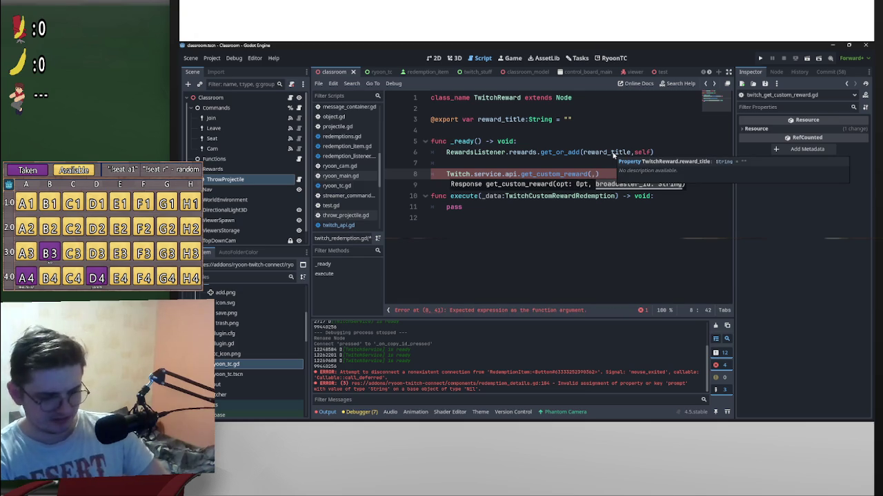
pyautogui.write('null')
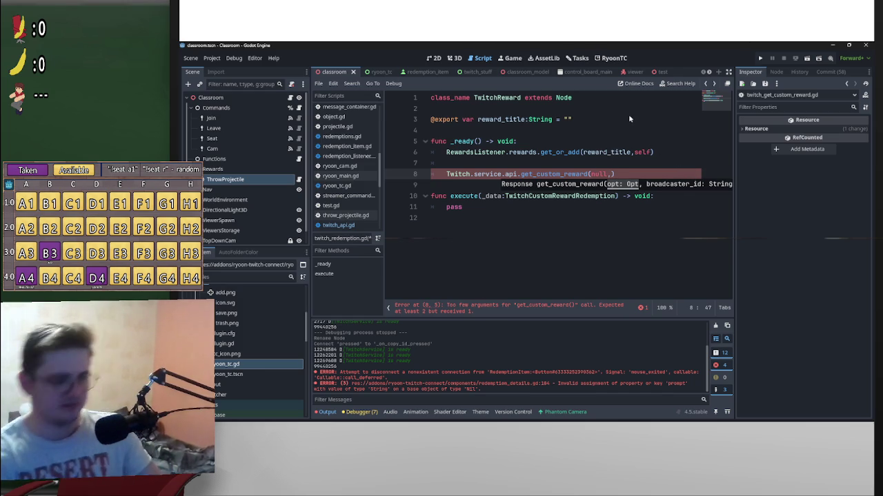
pyautogui.write('Ryoo')
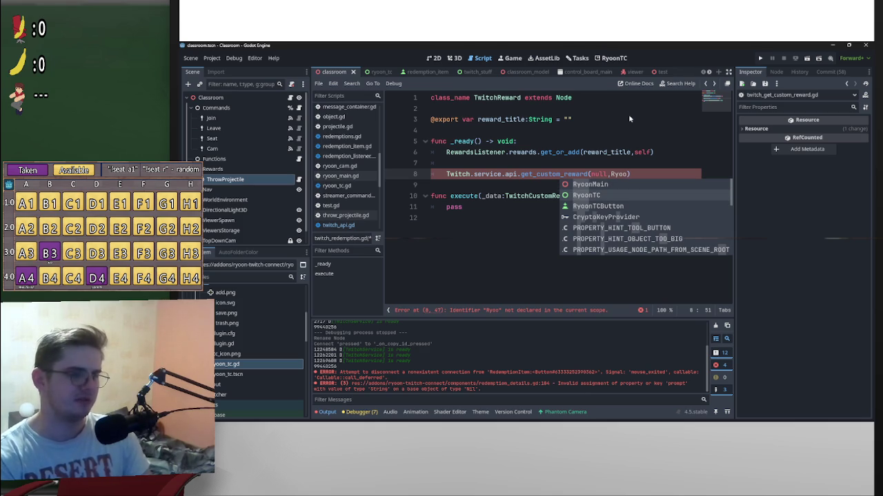
pyautogui.press('BackSpace')
pyautogui.press('BackSpace')
pyautogui.press('BackSpace')
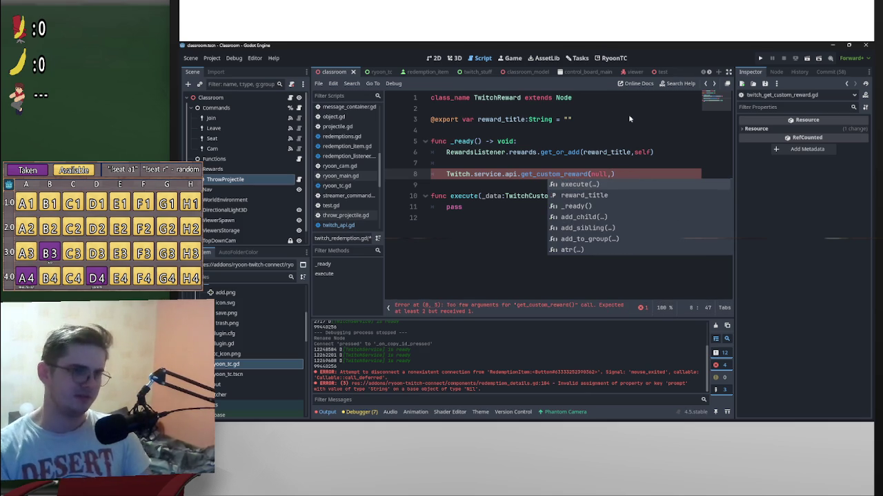
pyautogui.write('Twtich')
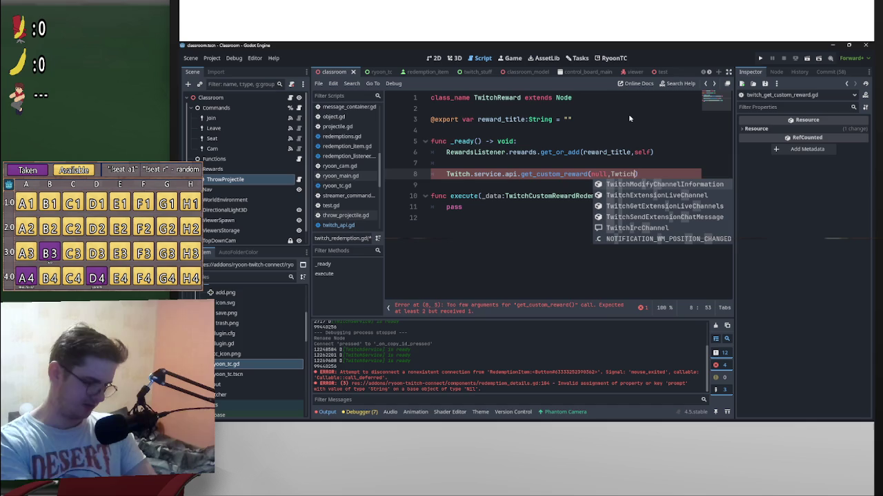
pyautogui.write('.br')
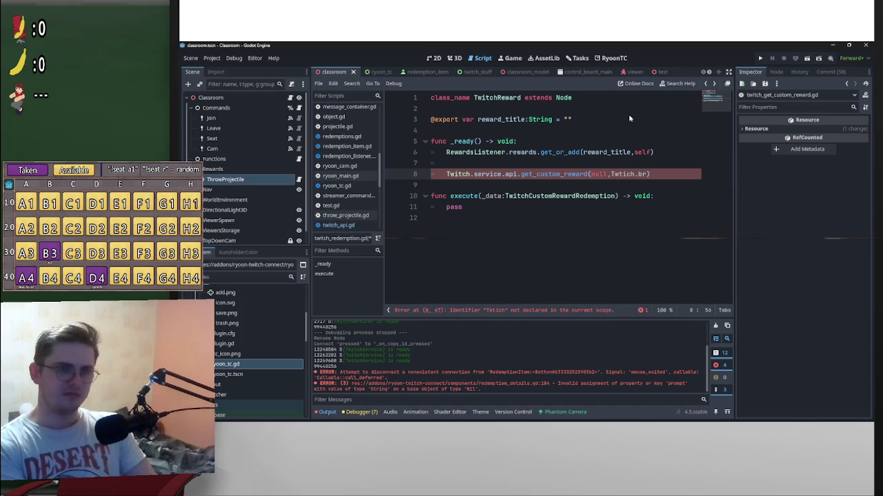
pyautogui.press('BackSpace')
pyautogui.press('BackSpace')
pyautogui.press('BackSpace')
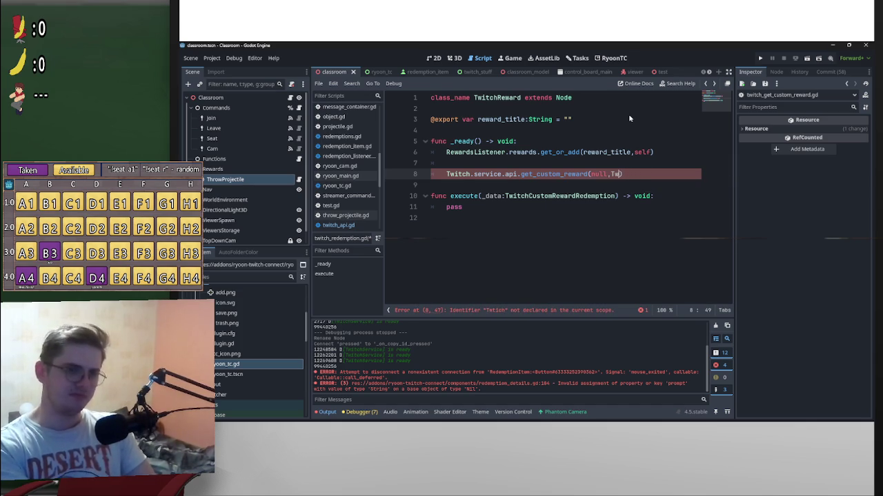
pyautogui.write('itch.br')
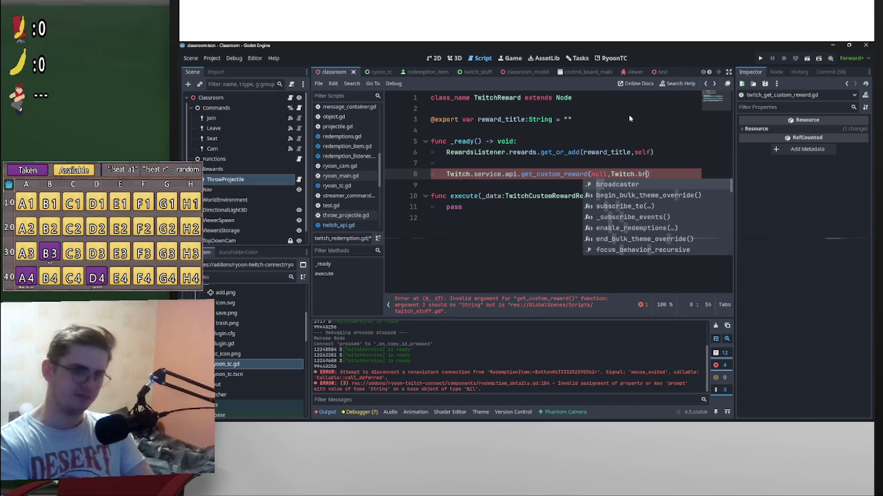
pyautogui.press('Return')
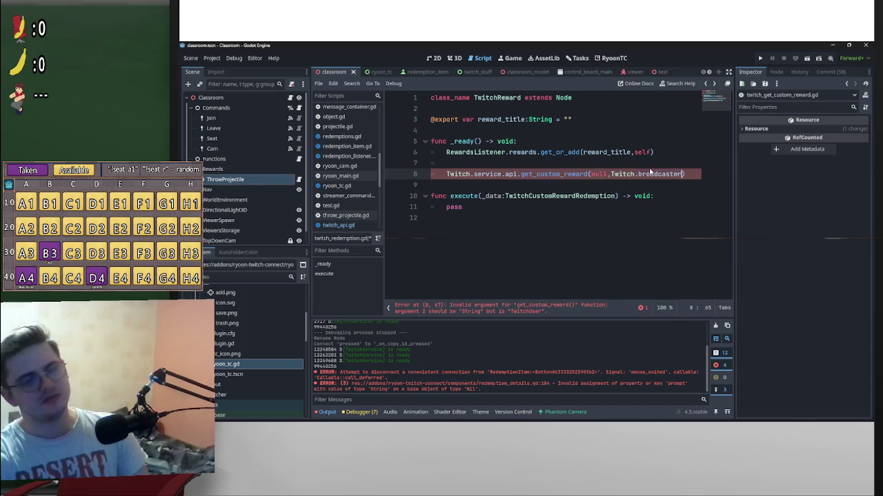
# Step: Peek at broadcaster's definition, then complete the second argument as Twitch.broadcaster.id
pyautogui.keyDown('ctrl'); pyautogui.click(649, 173); pyautogui.keyUp('ctrl')
pyautogui.hotkey('alt', 'Left')
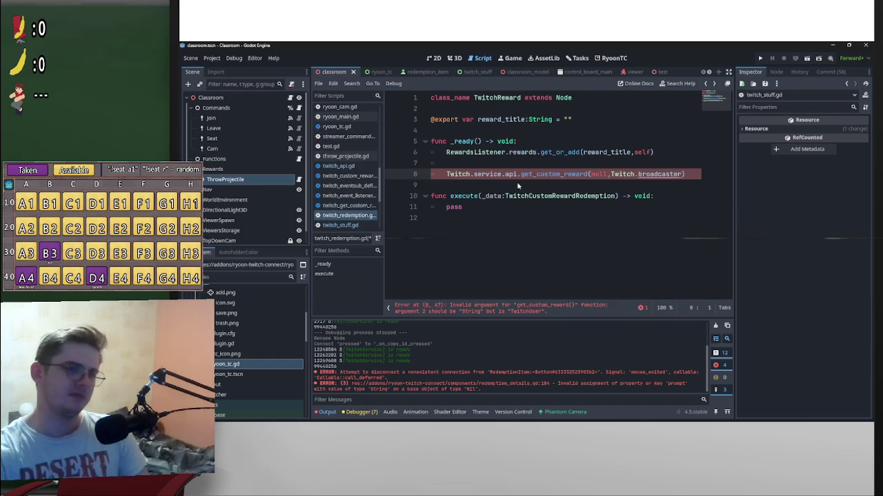
pyautogui.click(680, 177)
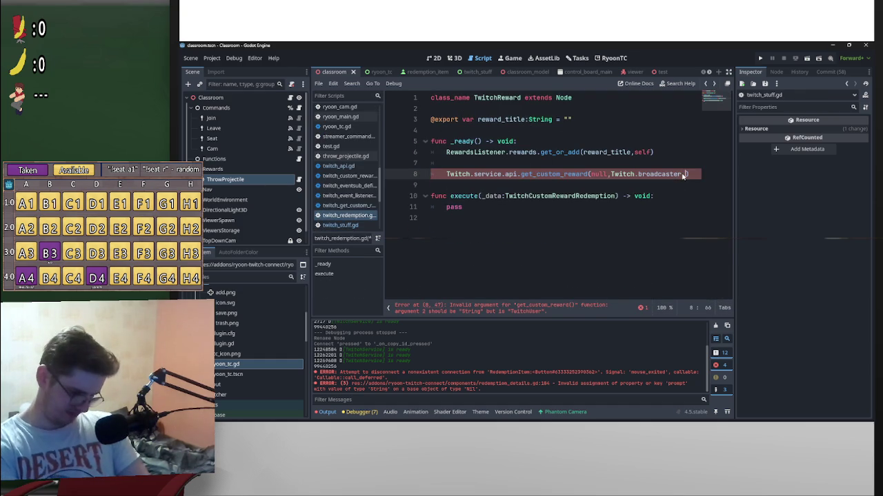
pyautogui.write('.id')
pyautogui.press('Escape')
pyautogui.press('Up')
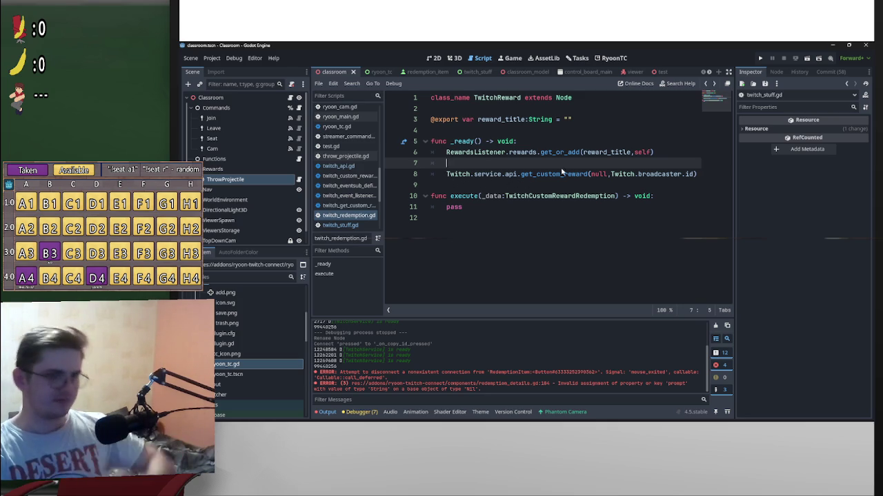
pyautogui.click(580, 175)
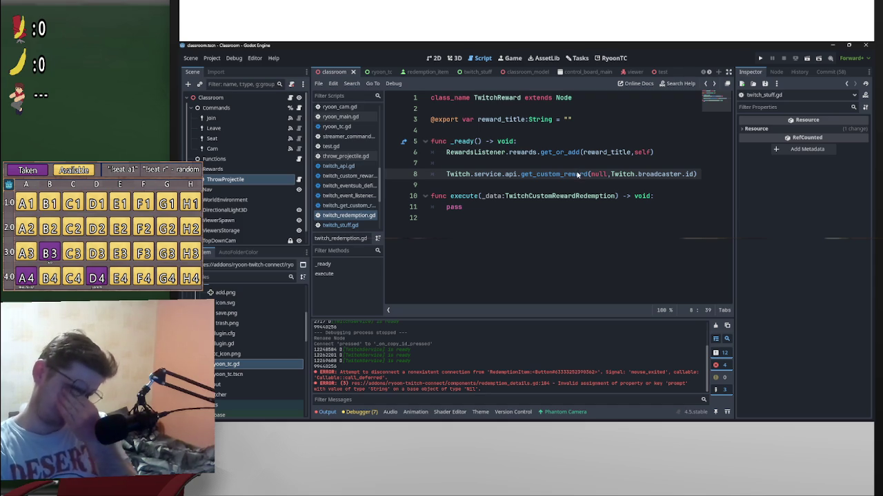
pyautogui.moveTo(578, 175)
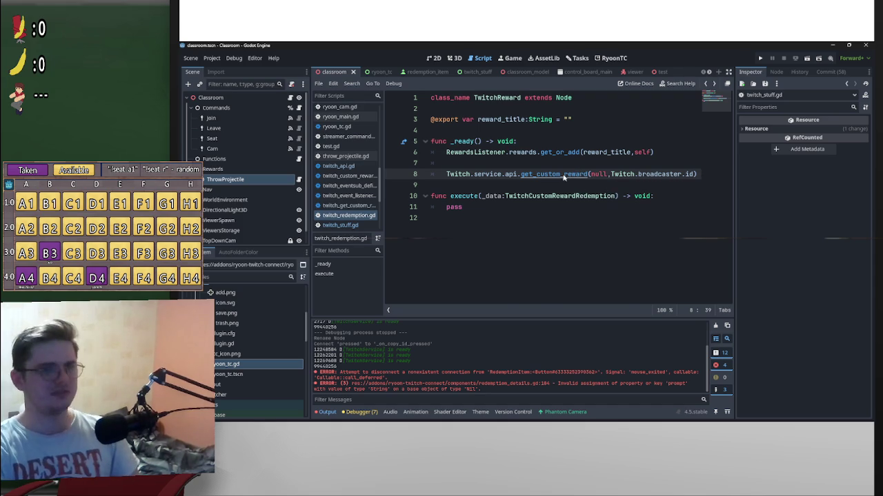
pyautogui.keyDown('ctrl'); pyautogui.click(578, 175); pyautogui.keyUp('ctrl')
# Step: Read get_custom_reward in twitch_api.gd: broadcaster_id path, awaited request, parsed_result return
pyautogui.scroll(-2, 585, 198)
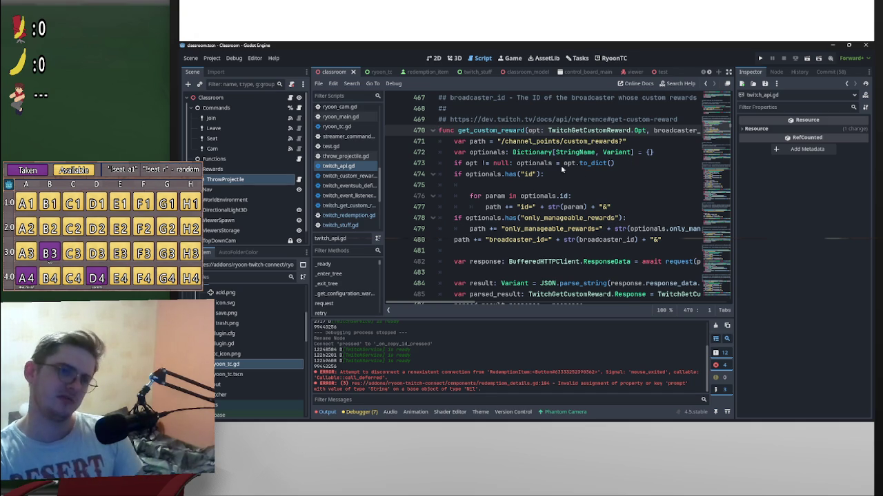
pyautogui.scroll(-2, 561, 169)
pyautogui.scroll(1, 550, 202)
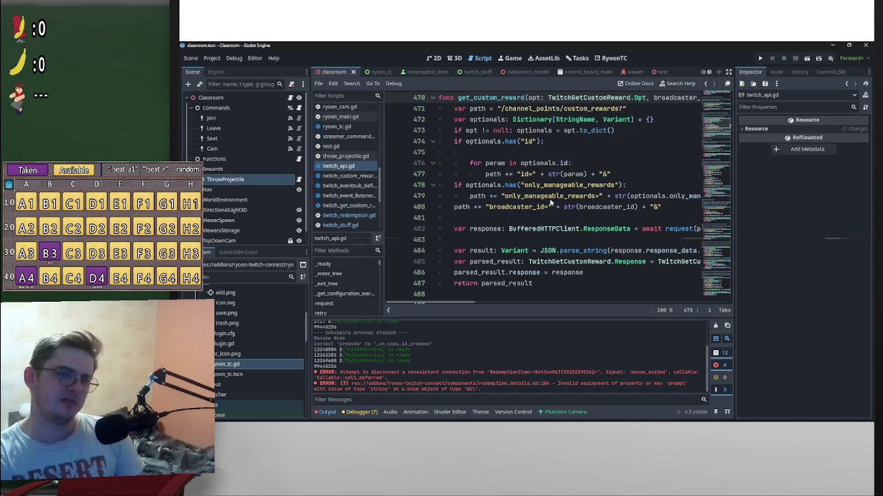
pyautogui.scroll(1, 576, 238)
pyautogui.scroll(-1, 567, 233)
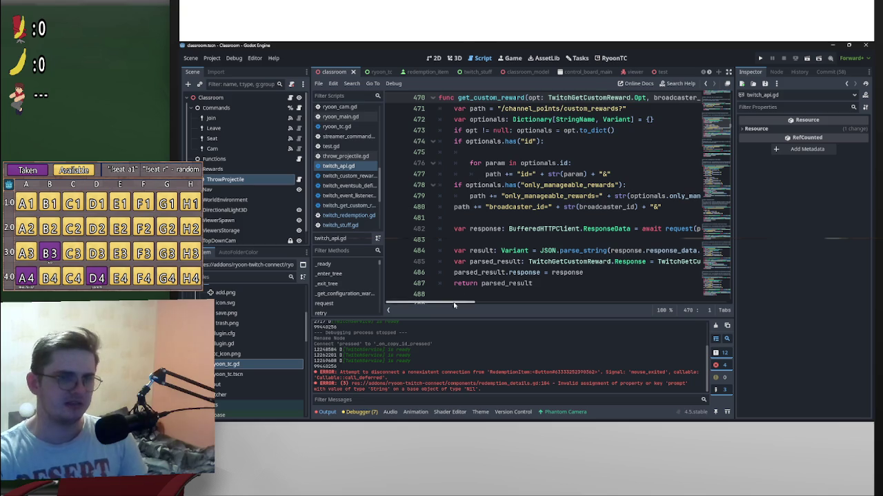
pyautogui.moveTo(452, 306)
pyautogui.mouseDown()
pyautogui.moveTo(469, 309)
pyautogui.moveTo(507, 262)
pyautogui.mouseUp()
pyautogui.scroll(7, 517, 272)
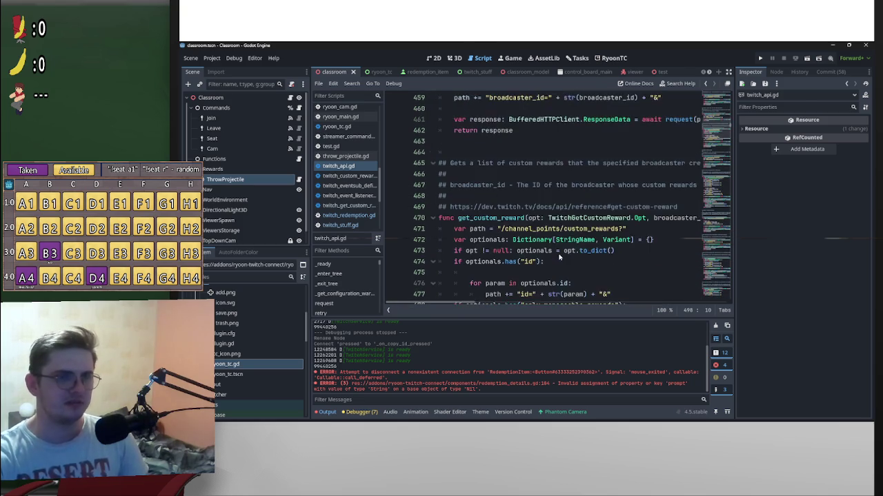
pyautogui.moveTo(466, 305)
pyautogui.mouseDown()
pyautogui.moveTo(510, 303)
pyautogui.moveTo(462, 307)
pyautogui.mouseUp()
pyautogui.scroll(-1, 513, 261)
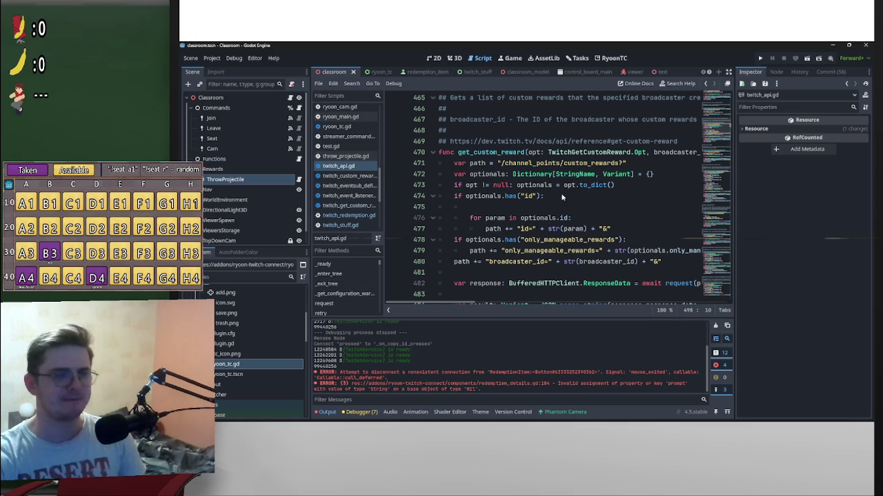
pyautogui.scroll(-1, 573, 214)
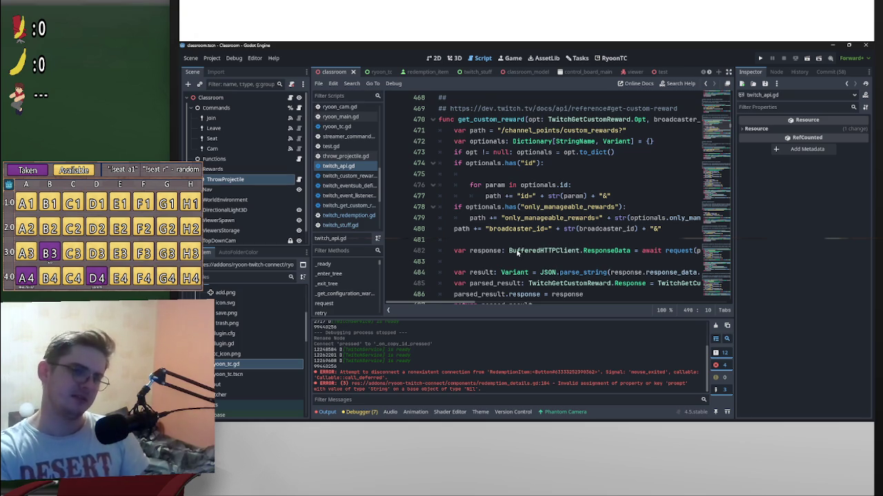
pyautogui.scroll(-1, 519, 251)
pyautogui.scroll(1, 560, 208)
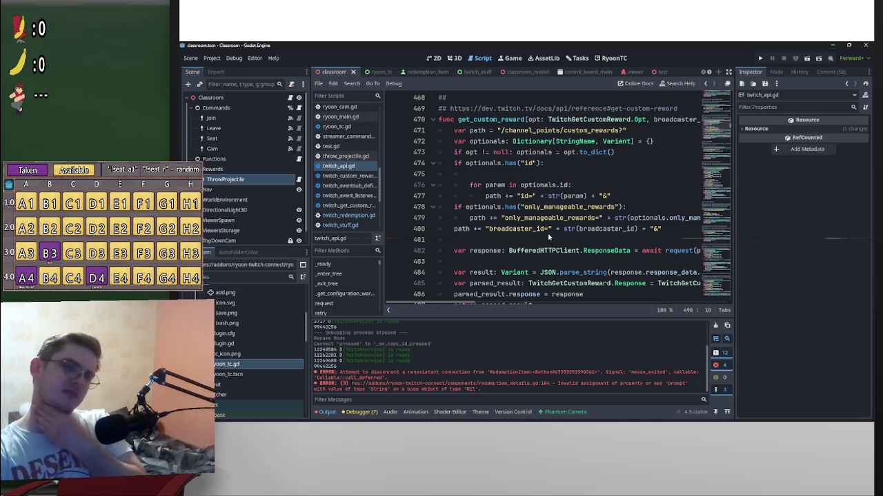
pyautogui.scroll(-1, 543, 238)
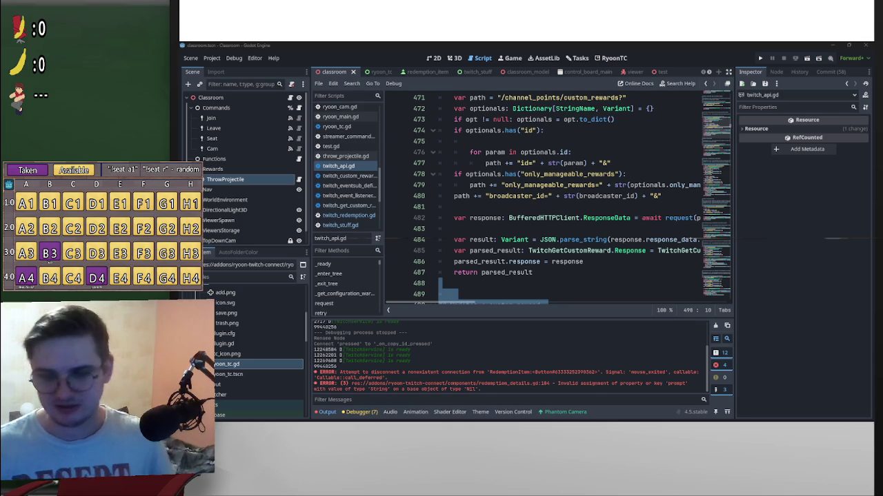
# Step: Open the Opt class in twitch_get_custom_reward.gd from get_custom_reward and browse it
pyautogui.click(651, 197)
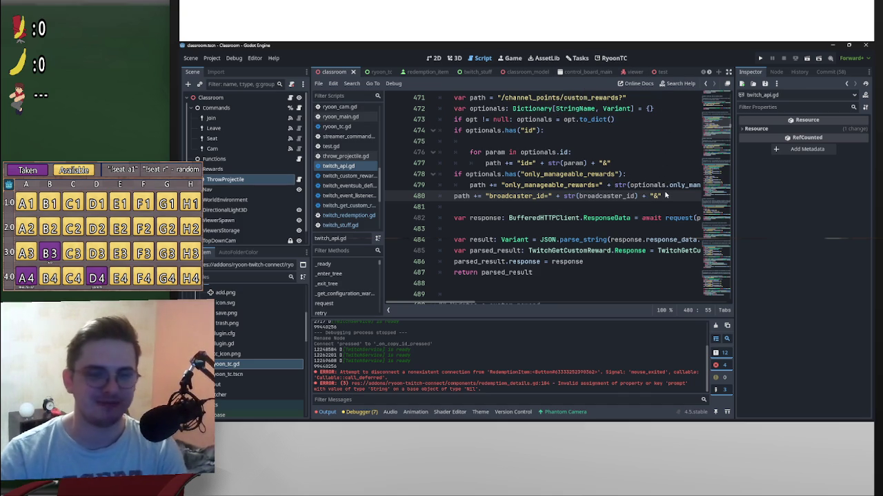
pyautogui.scroll(4, 625, 229)
pyautogui.scroll(-4, 624, 229)
pyautogui.scroll(-2, 563, 269)
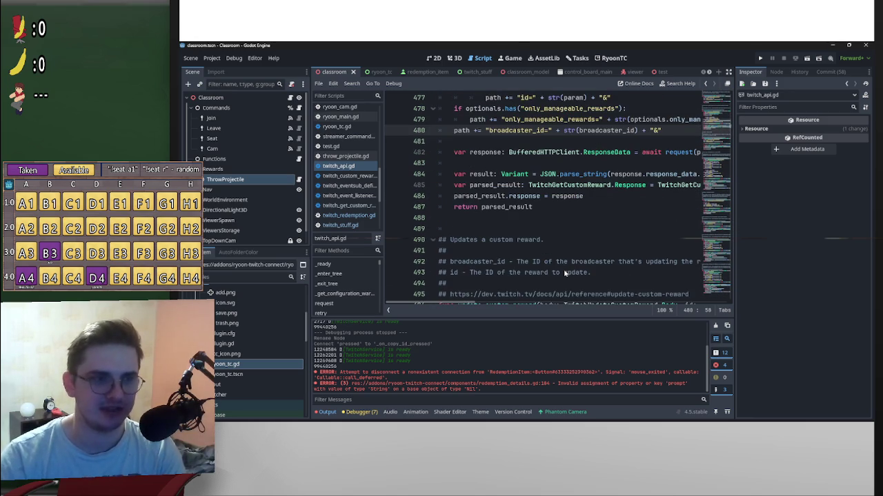
pyautogui.scroll(4, 563, 271)
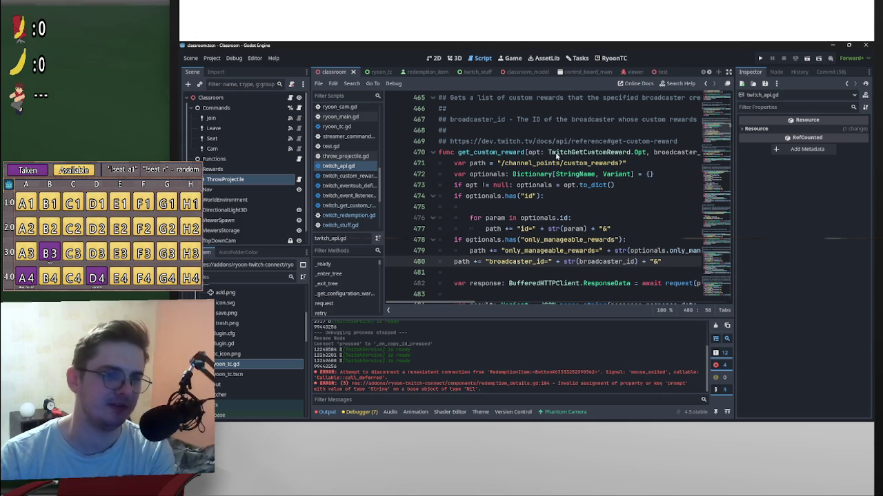
pyautogui.moveTo(547, 152); pyautogui.dragTo(645, 158)
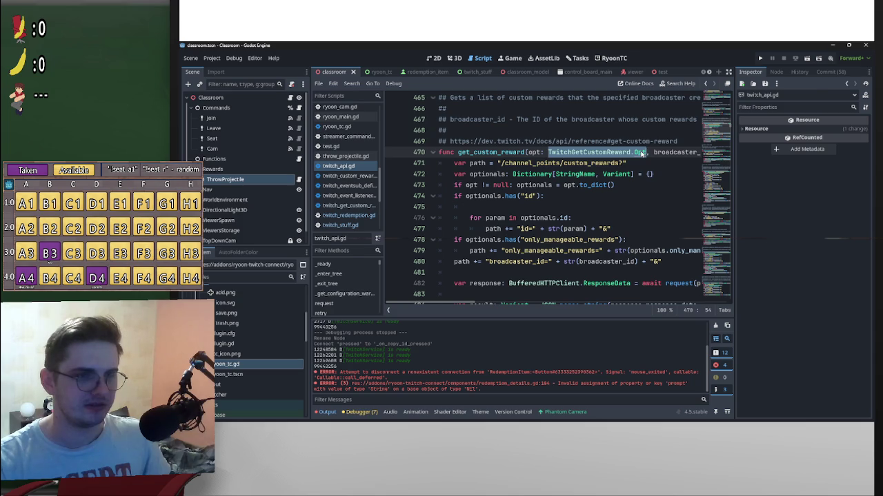
pyautogui.keyDown('ctrl'); pyautogui.click(641, 152); pyautogui.keyUp('ctrl')
pyautogui.scroll(-1, 520, 254)
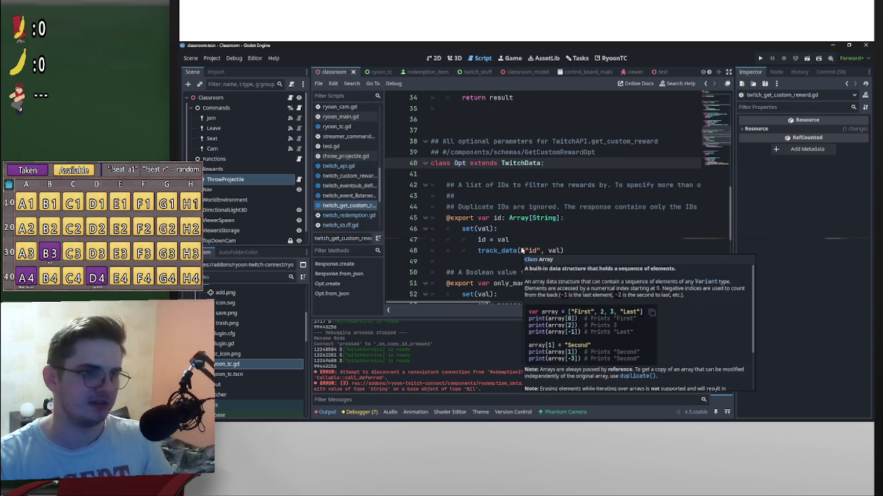
pyautogui.scroll(-5, 554, 223)
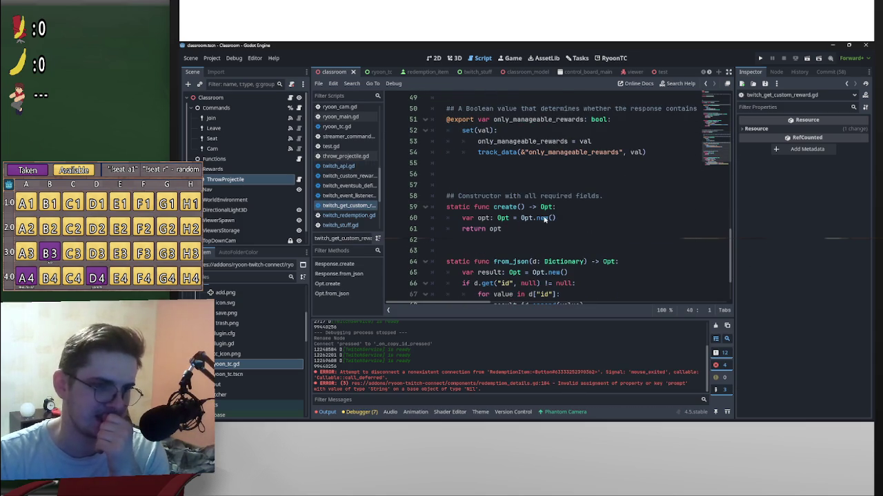
# Step: Navigate back to twitch_redemption.gd and insert a new line above the api call
pyautogui.hotkey('ctrl', 'Home')
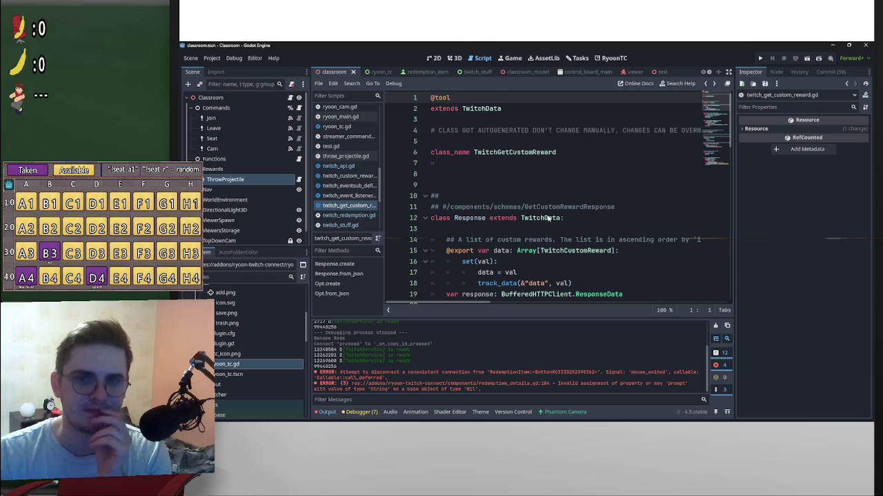
pyautogui.hotkey('ctrl', 'z')
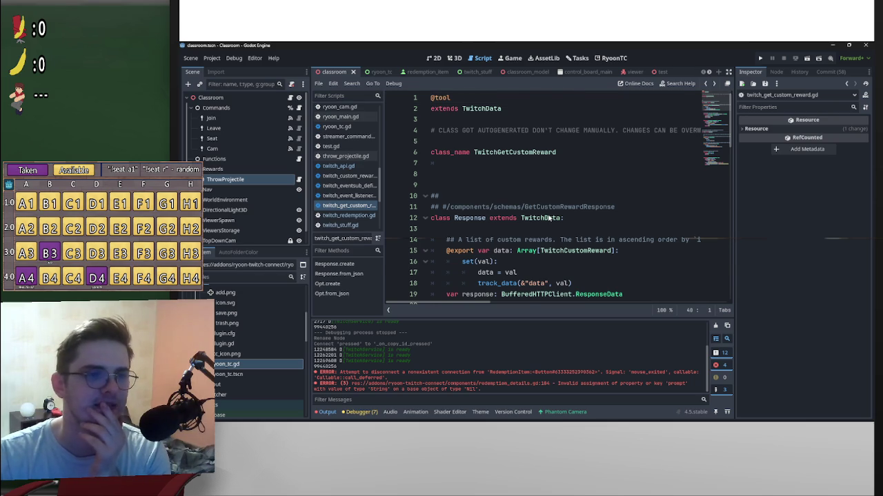
pyautogui.hotkey('alt', 'Left')
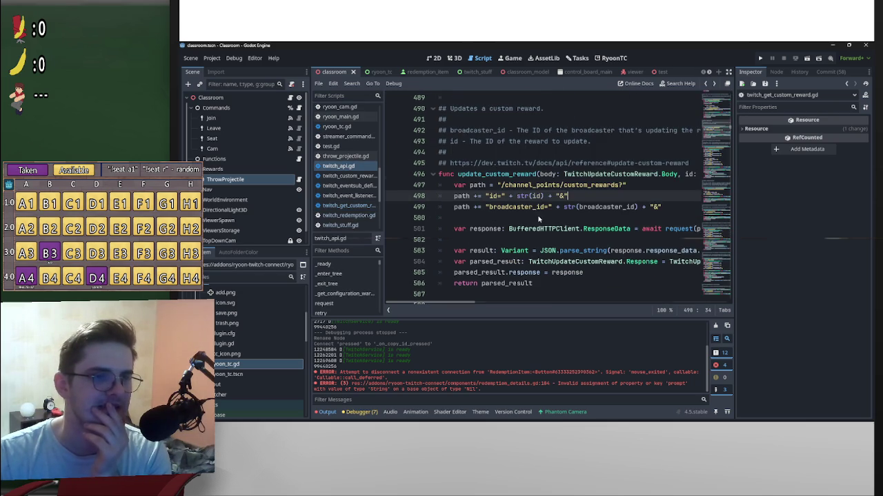
pyautogui.hotkey('alt', 'Left')
pyautogui.hotkey('ctrl', 'shift', 'Return')
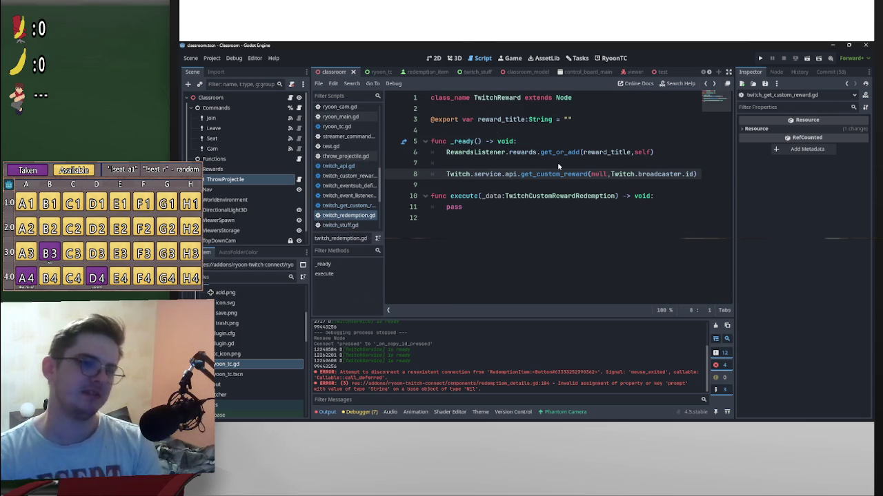
# Step: Declare var opt:= TwitchGetCustomReward.Opt.create() after checking the get_custom_reward definition
pyautogui.write('v')
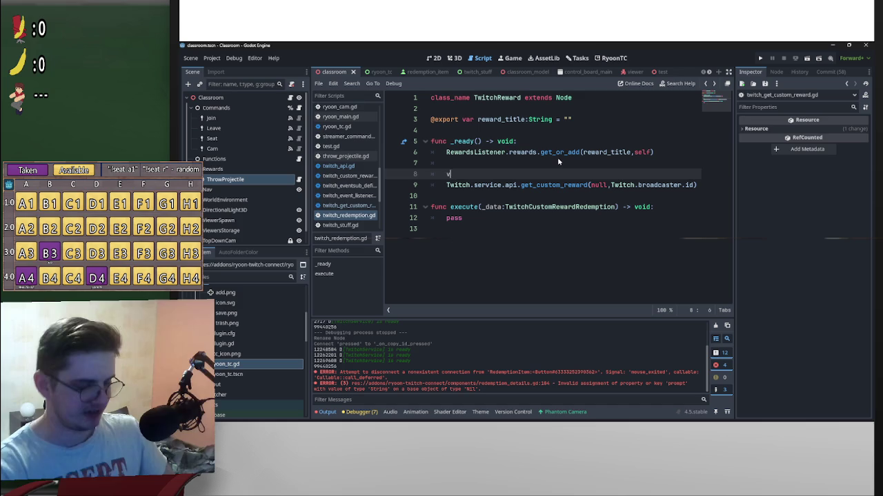
pyautogui.write('ar opt:= ')
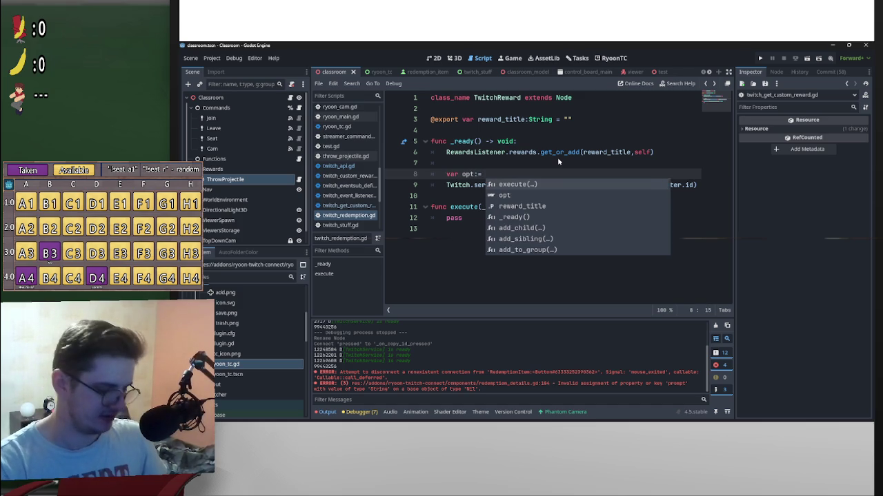
pyautogui.write('Tw')
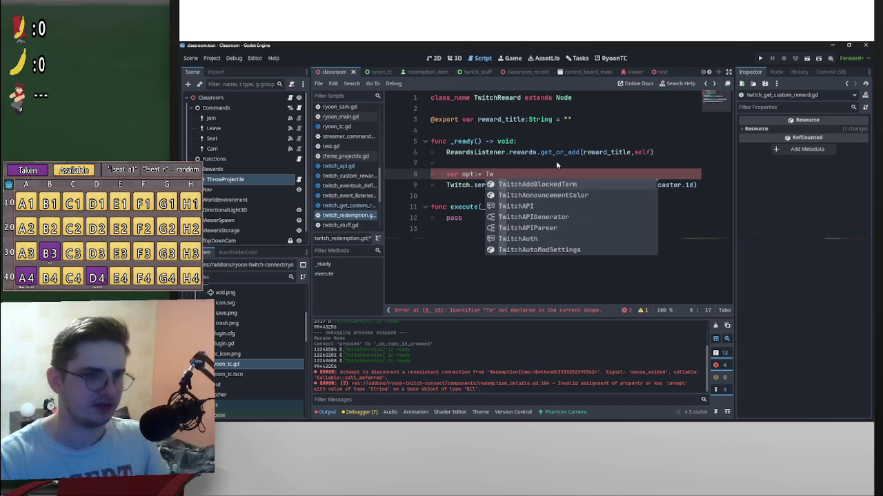
pyautogui.click(558, 163)
pyautogui.keyDown('ctrl'); pyautogui.click(558, 185); pyautogui.keyUp('ctrl')
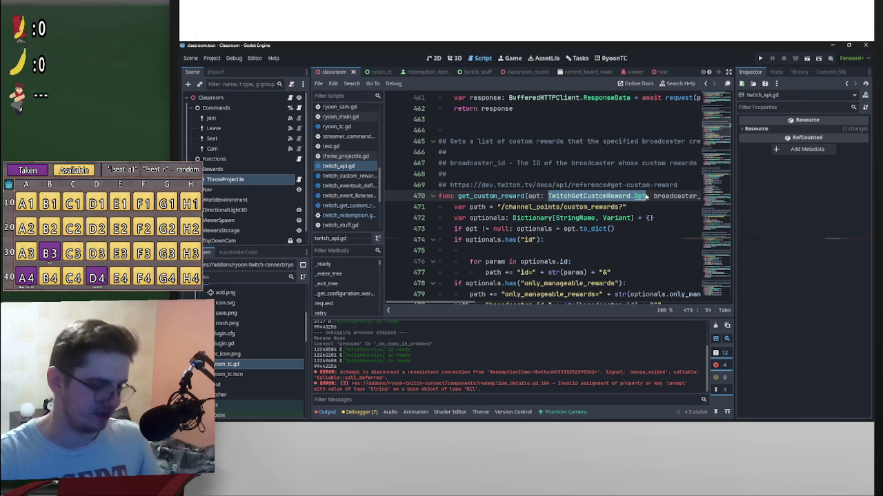
pyautogui.hotkey('alt', 'Left')
pyautogui.doubleClick(482, 176)
pyautogui.write('w')
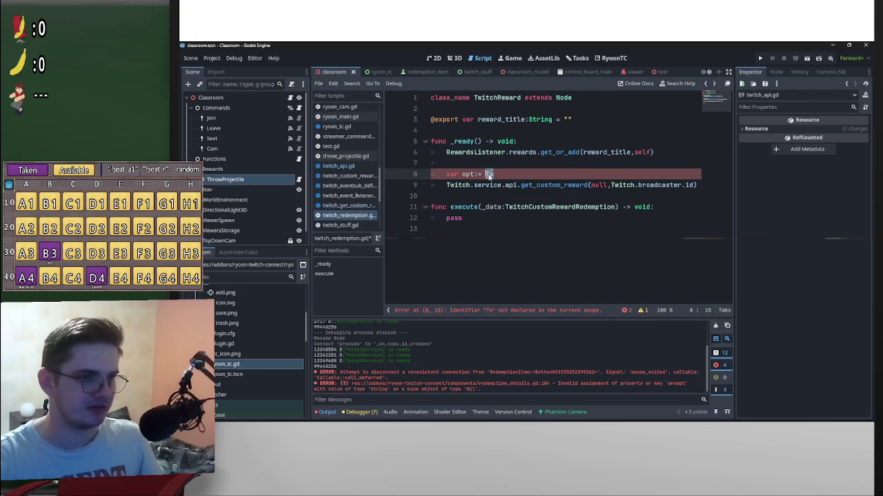
pyautogui.write('itchGetCustomReward.Opt.c')
pyautogui.press('Return')
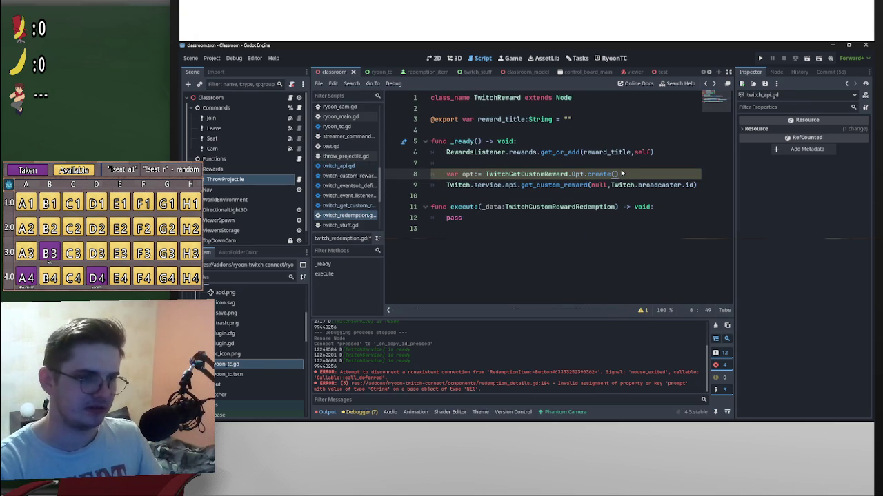
pyautogui.press('Return')
# Step: Set opt.id to a list containing the pasted reward ID
pyautogui.write('opt.')
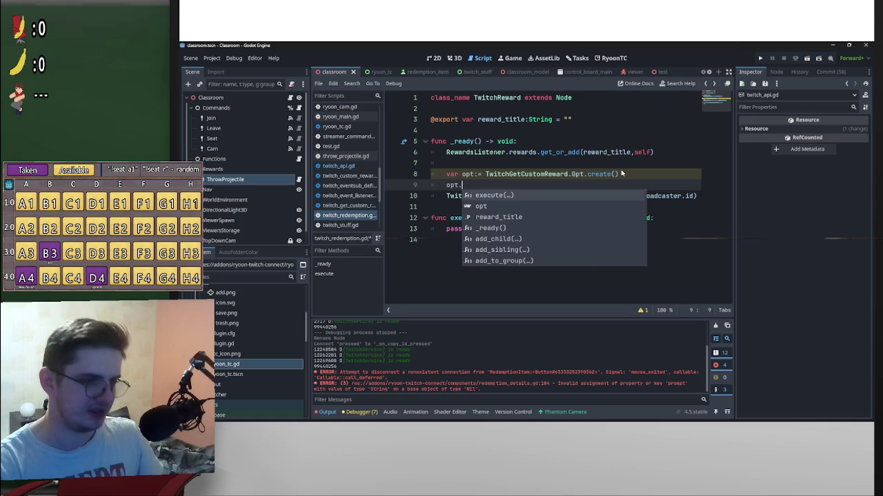
pyautogui.press('Down')
pyautogui.press('Down')
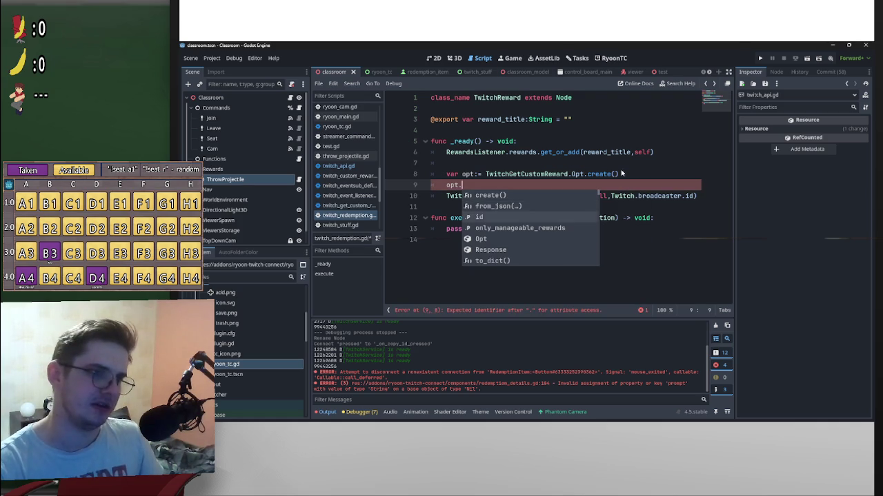
pyautogui.press('Return')
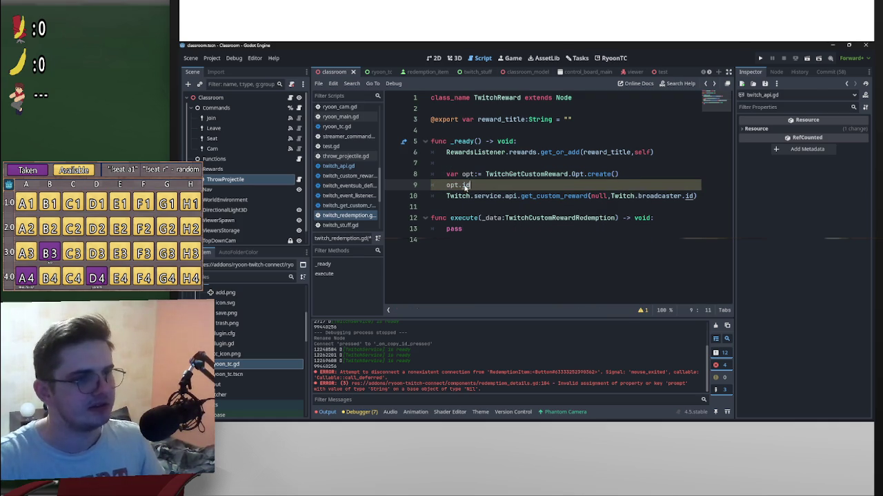
pyautogui.keyDown('ctrl'); pyautogui.click(466, 184); pyautogui.keyUp('ctrl')
pyautogui.hotkey('alt', 'Left')
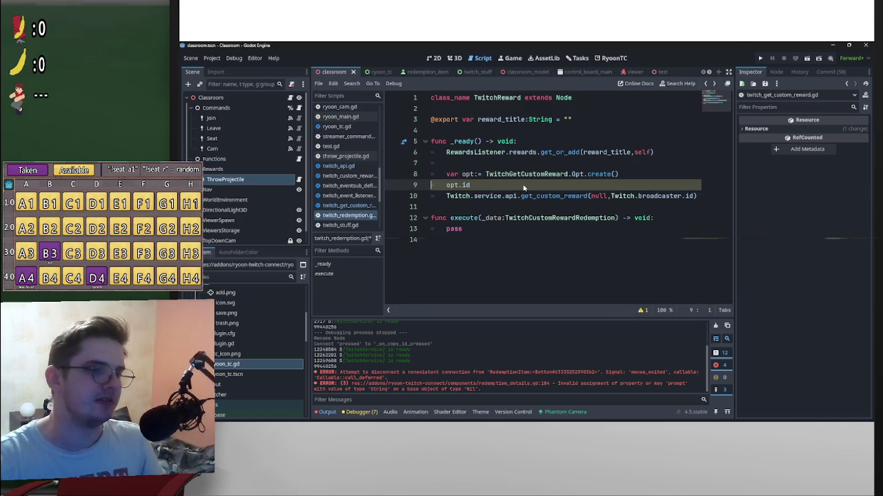
pyautogui.write(' = [')
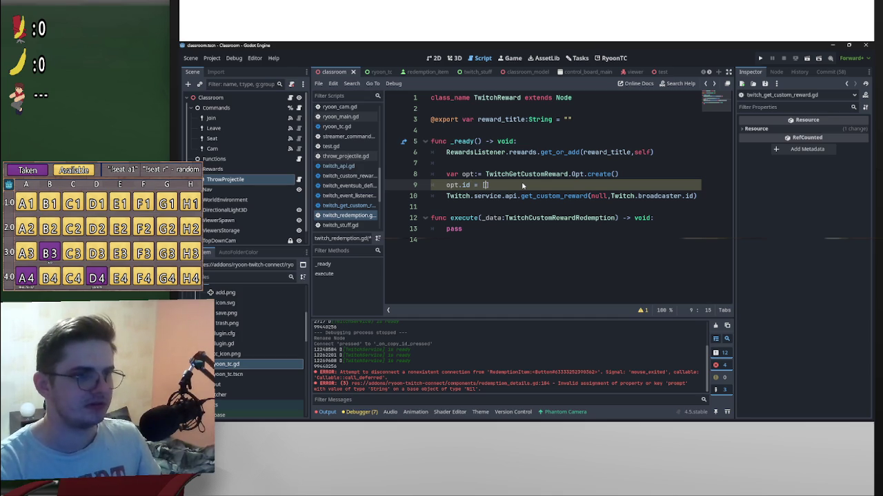
pyautogui.write('"')
pyautogui.press('super+v')
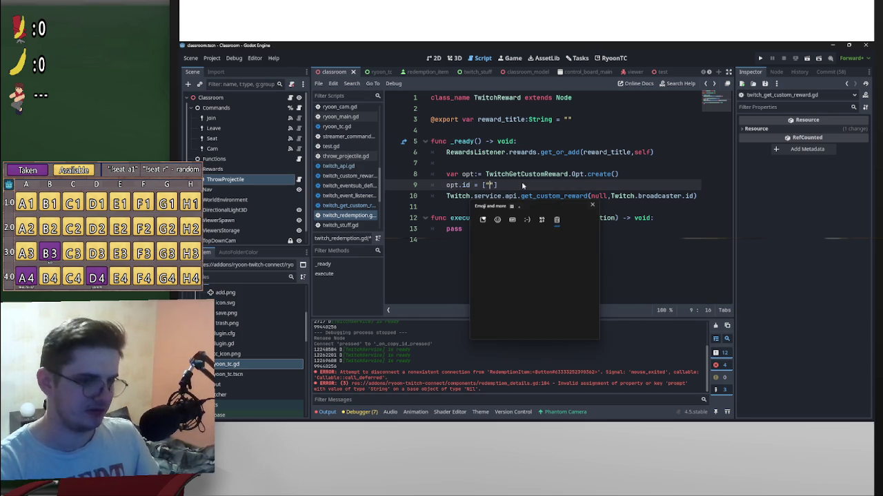
pyautogui.click(543, 281)
# Step: Replace the null argument of the get_custom_reward call with opt
pyautogui.click(447, 196)
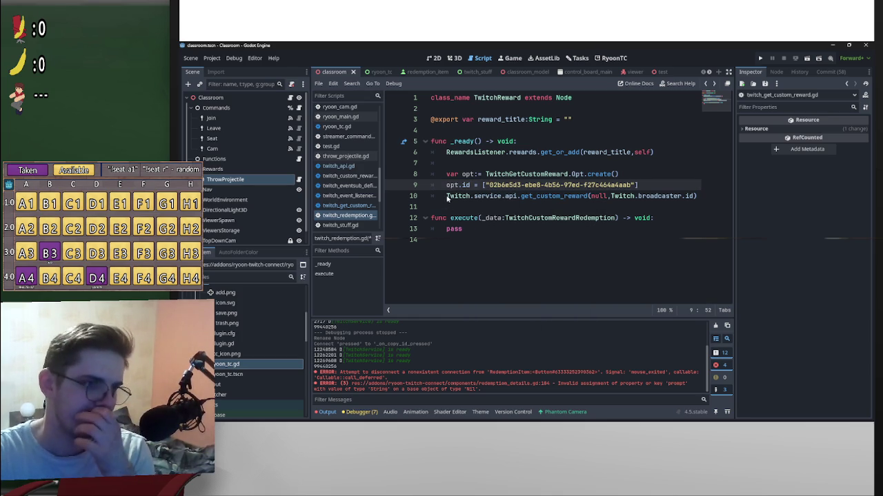
pyautogui.press('Return')
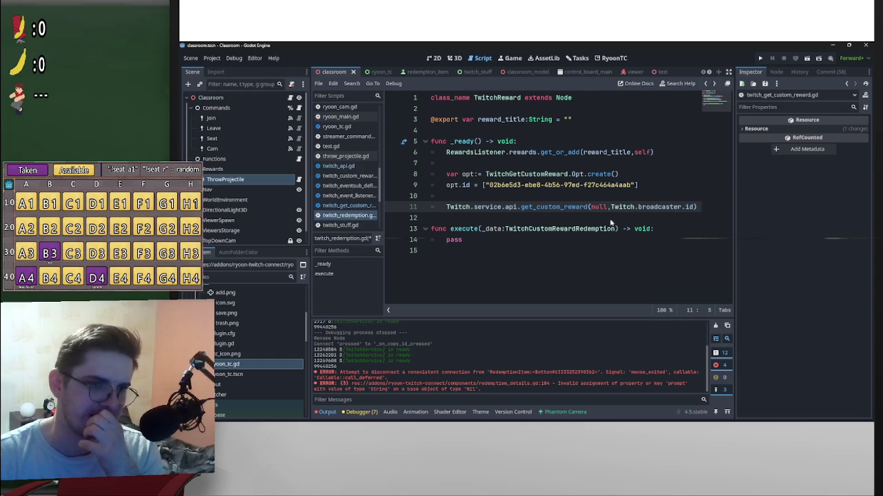
pyautogui.moveTo(607, 208); pyautogui.dragTo(589, 207)
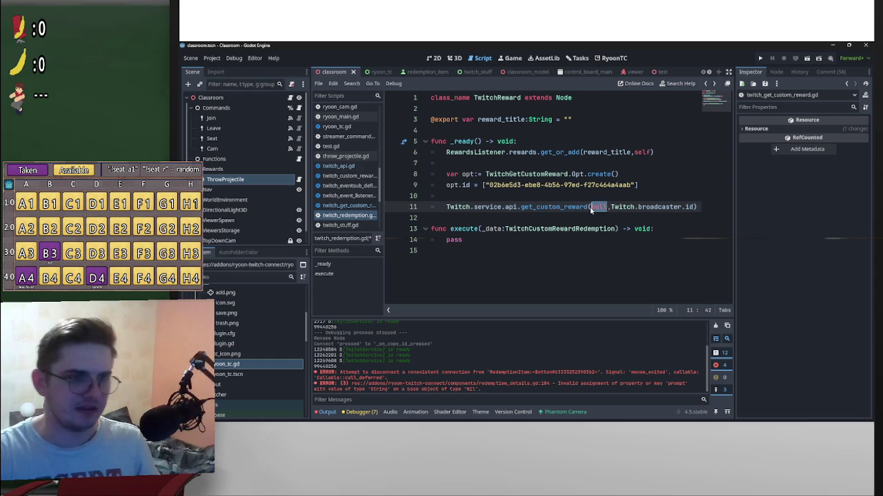
pyautogui.write('opt')
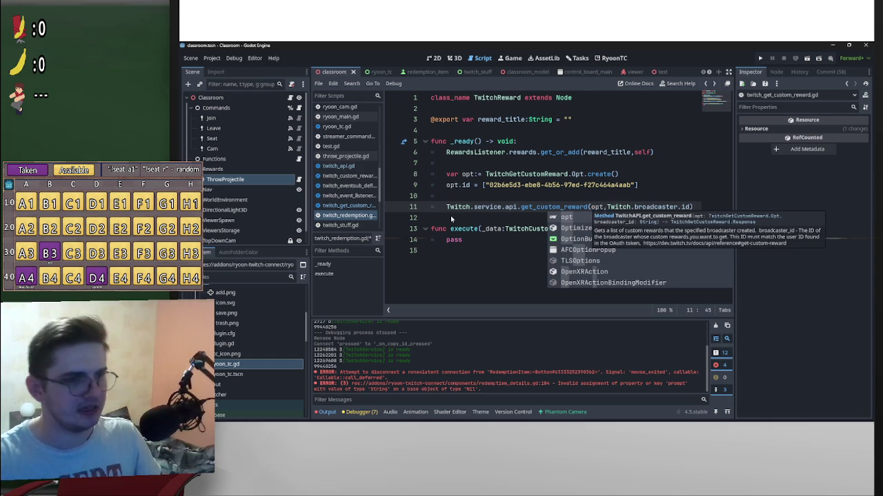
# Step: Prefix the get_custom_reward call with var reward = await
pyautogui.click(446, 210)
pyautogui.write('var a')
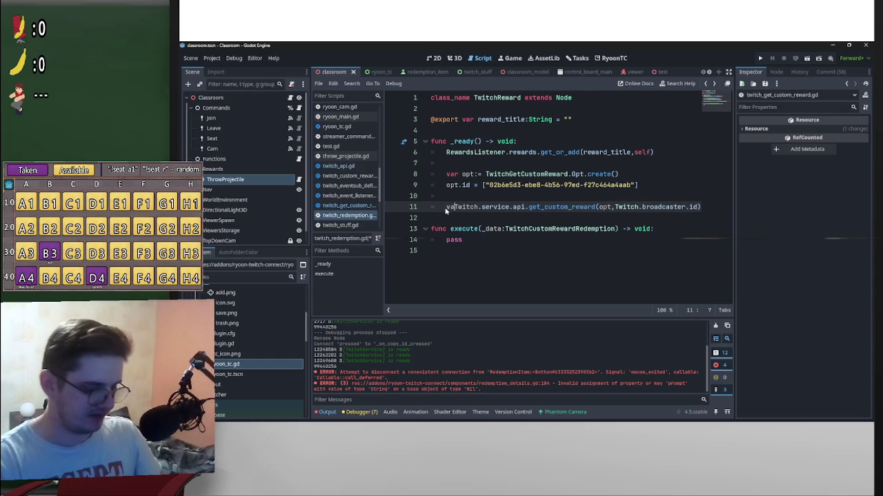
pyautogui.write('wai')
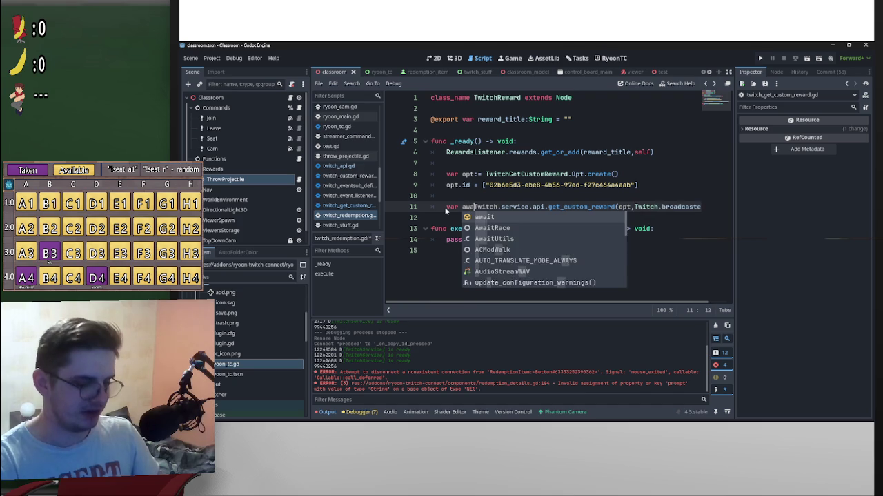
pyautogui.press('BackSpace')
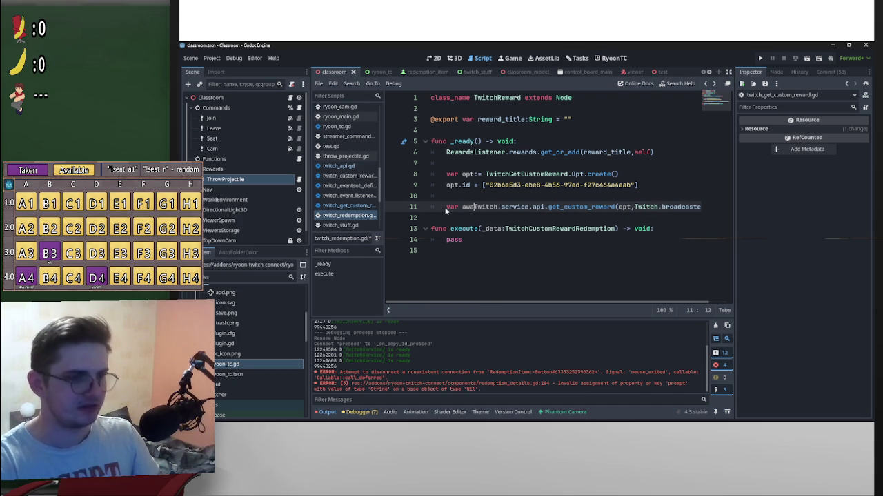
pyautogui.write('it')
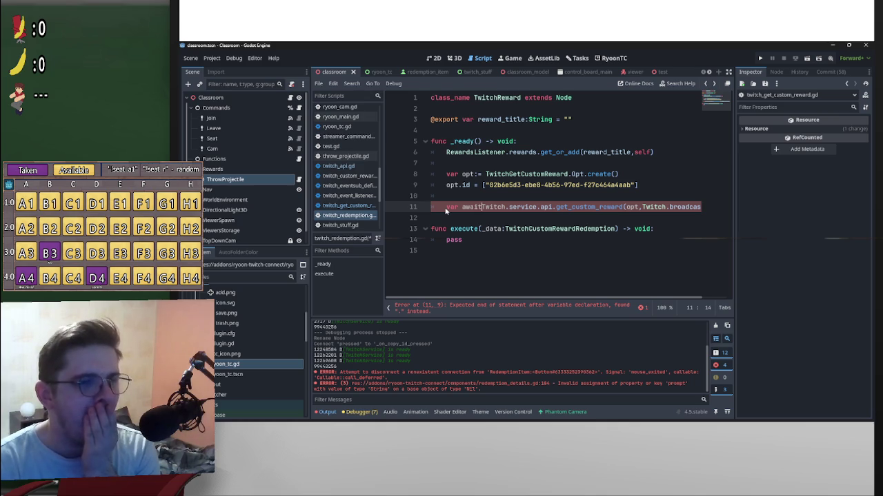
pyautogui.hotkey('ctrl', 'Left')
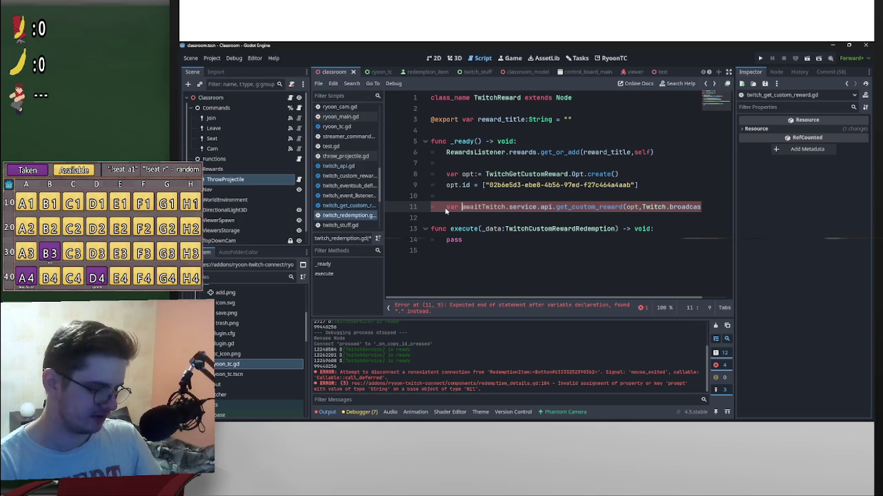
pyautogui.write('reward ')
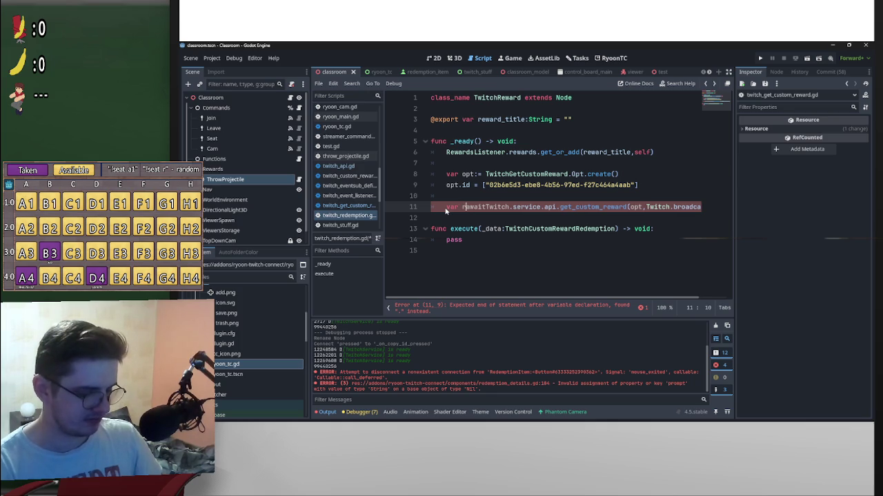
pyautogui.write('=')
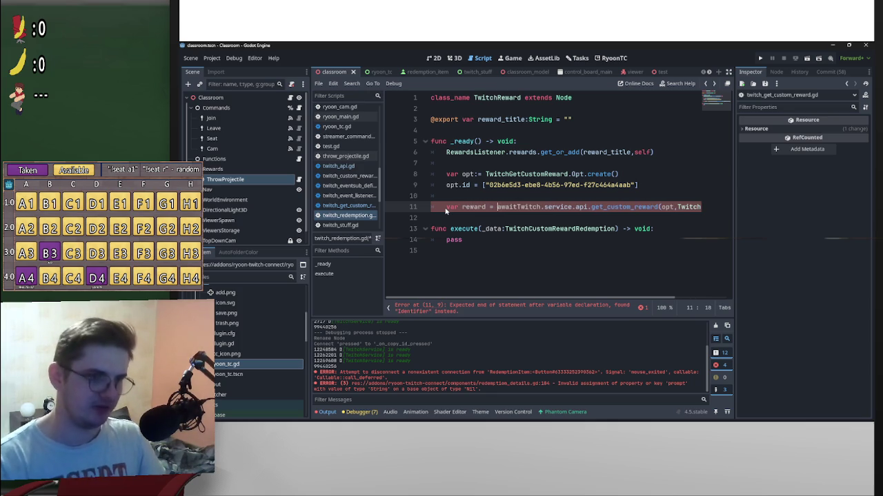
pyautogui.press('Right')
pyautogui.press('Right')
pyautogui.press('Right')
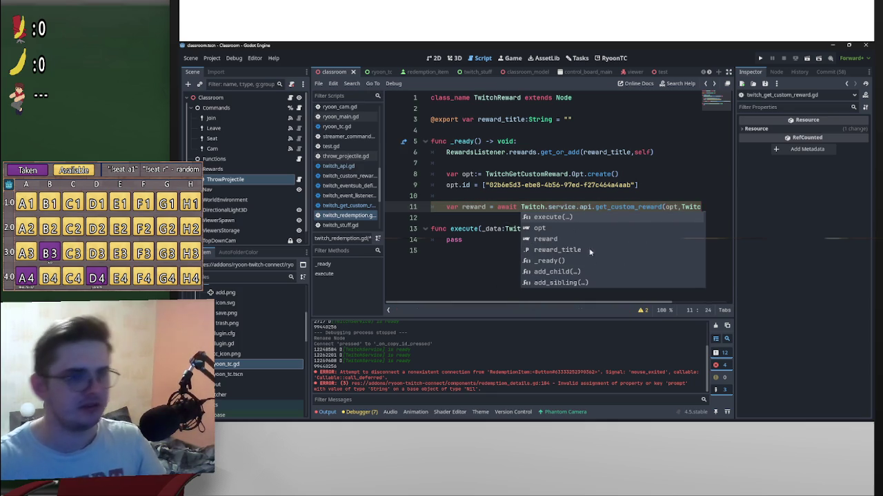
# Step: Add an indented empty line 12 and remove the space before the assignment sign
pyautogui.hscroll(3, 662, 303)
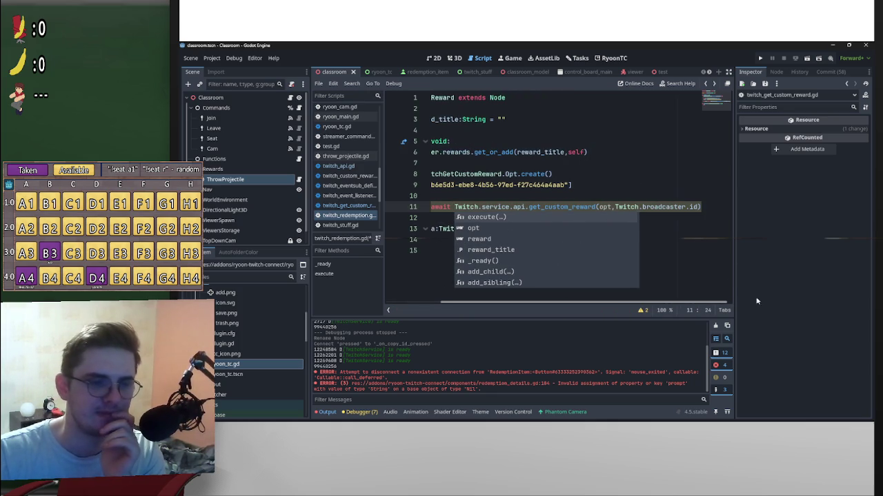
pyautogui.hscroll(-3, 705, 307)
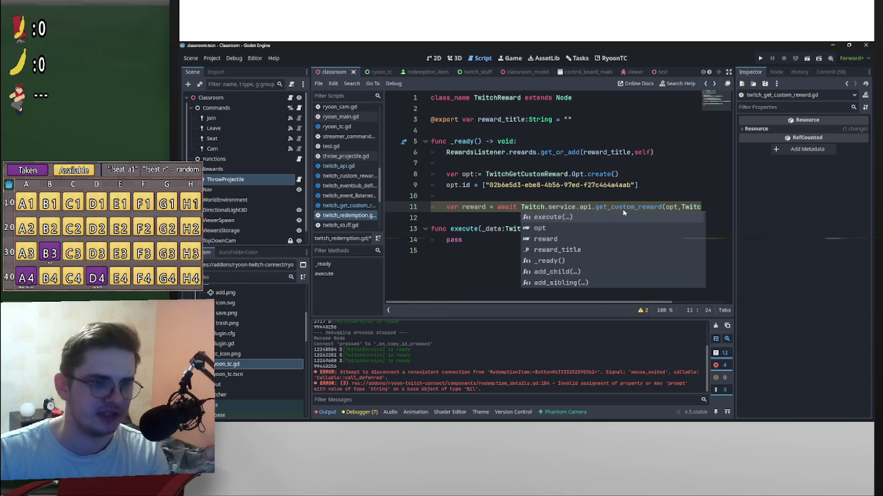
pyautogui.click(497, 218)
pyautogui.press('Return')
pyautogui.press('Up')
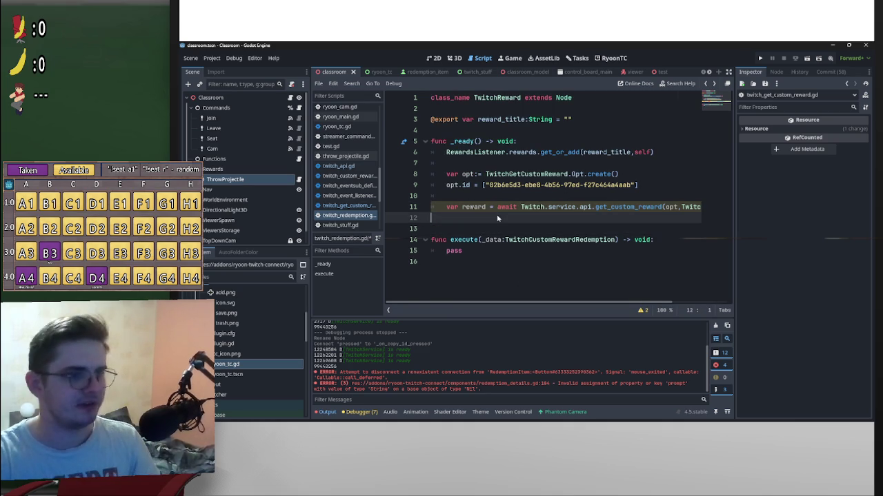
pyautogui.press('Tab')
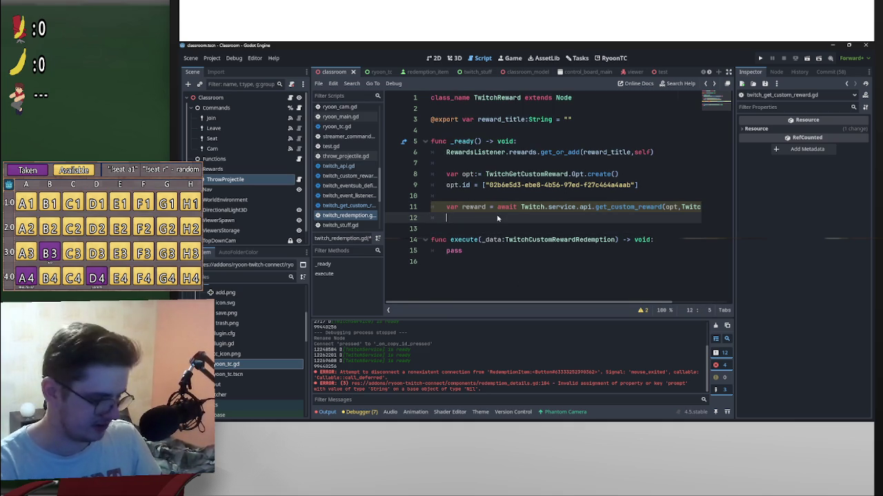
pyautogui.click(490, 207)
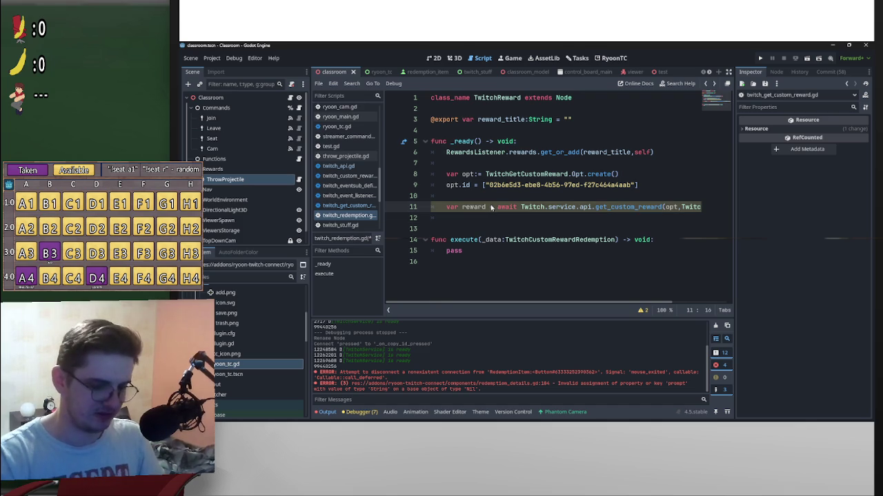
pyautogui.press('BackSpace')
pyautogui.write(':')
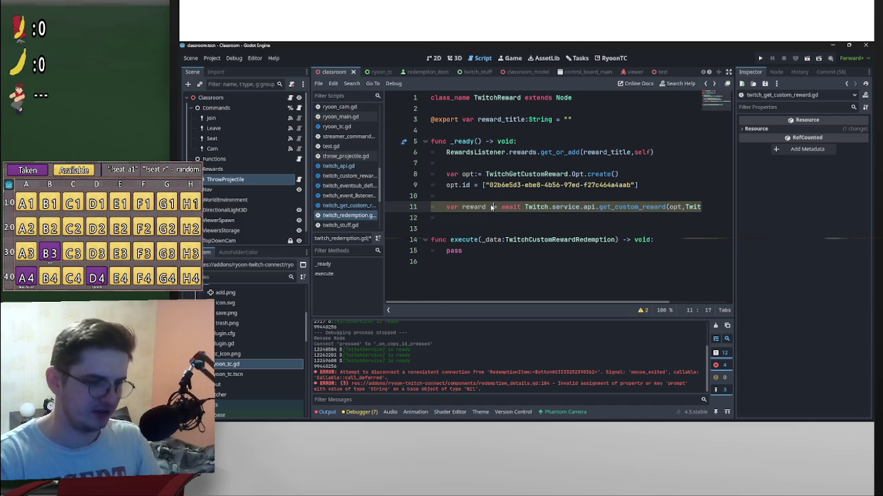
# Step: Copy the TwitchGetCustomReward.Response return type and paste it on a new line 12
pyautogui.keyDown('ctrl'); pyautogui.click(636, 207); pyautogui.keyUp('ctrl')
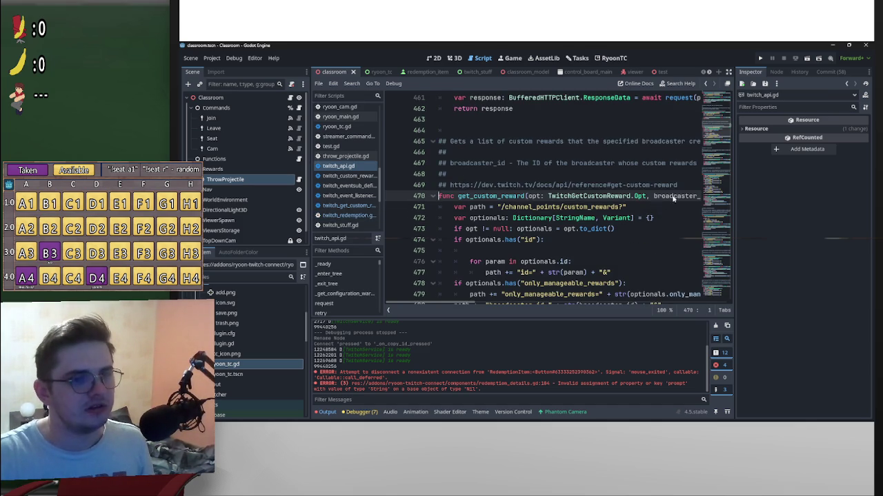
pyautogui.hscroll(5, 673, 199)
pyautogui.moveTo(570, 197); pyautogui.dragTo(644, 197)
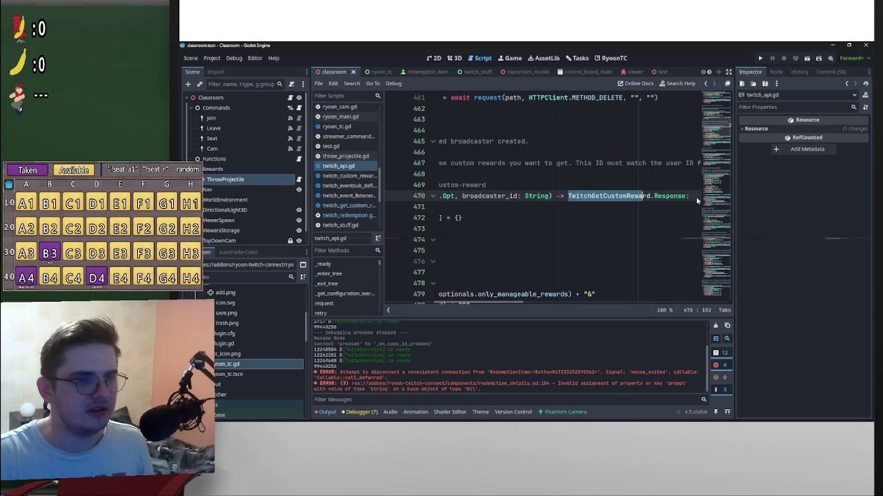
pyautogui.keyDown('shift'); pyautogui.click(687, 199); pyautogui.keyUp('shift')
pyautogui.hotkey('ctrl', 'c')
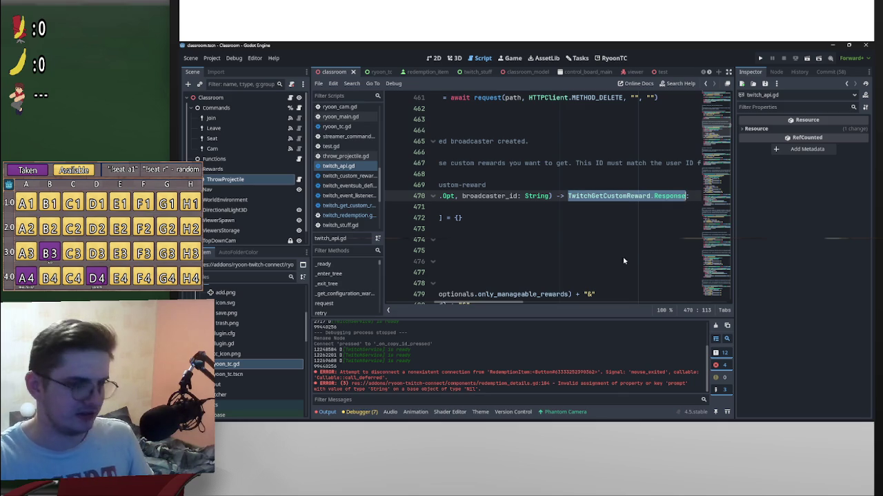
pyautogui.hotkey('alt', 'Left')
pyautogui.press('Return')
pyautogui.hotkey('ctrl', 'v')
# Step: Inspect the Response and TwitchCustomReward class definitions, then return to the TwitchReward script
pyautogui.keyDown('ctrl'); pyautogui.click(562, 218); pyautogui.keyUp('ctrl')
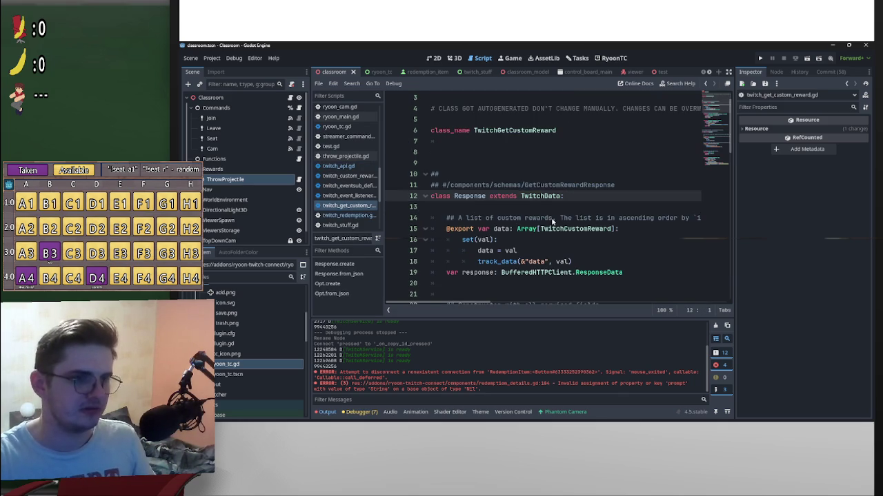
pyautogui.scroll(-2, 541, 228)
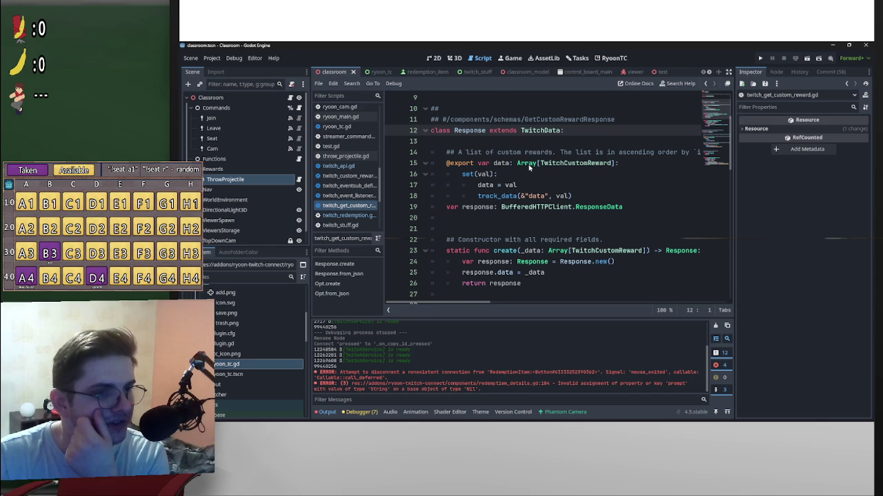
pyautogui.keyDown('ctrl'); pyautogui.click(576, 166); pyautogui.keyUp('ctrl')
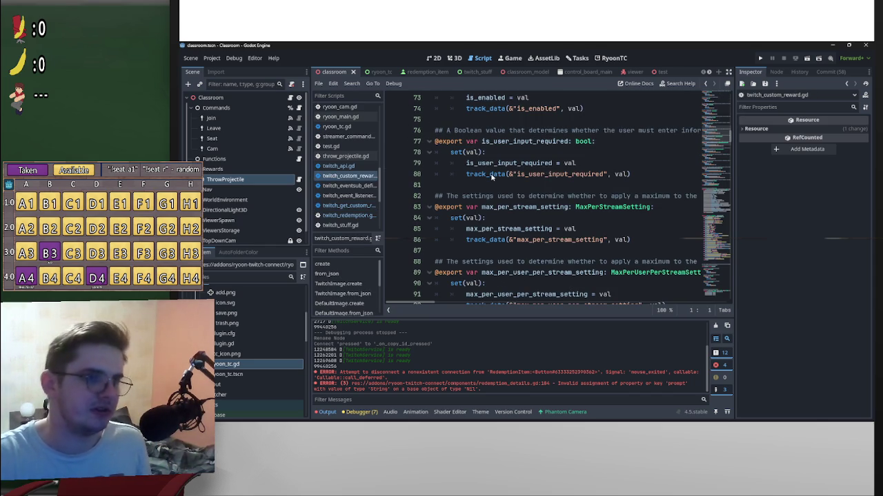
pyautogui.scroll(3, 502, 176)
pyautogui.scroll(-4, 503, 176)
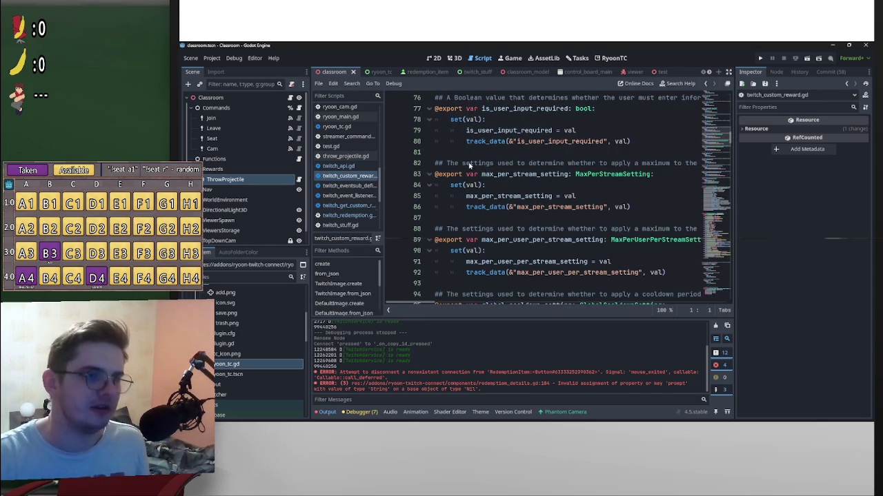
pyautogui.hotkey('alt', 'Left')
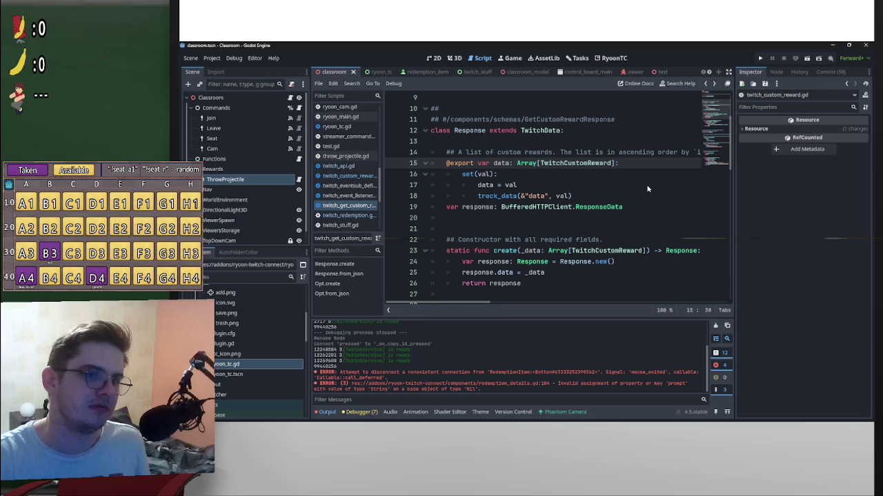
pyautogui.hotkey('alt', 'Left')
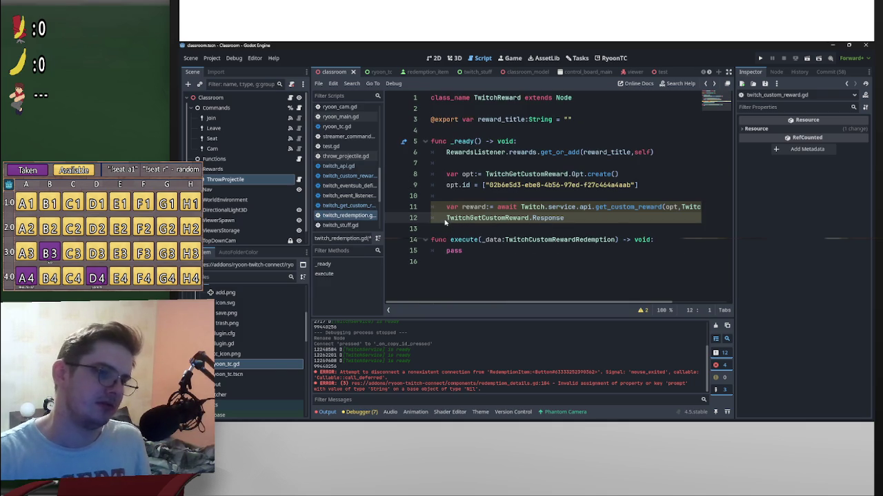
# Step: Rewrite line 12 as reward.data.size() using autocomplete
pyautogui.click(578, 220)
pyautogui.write('.')
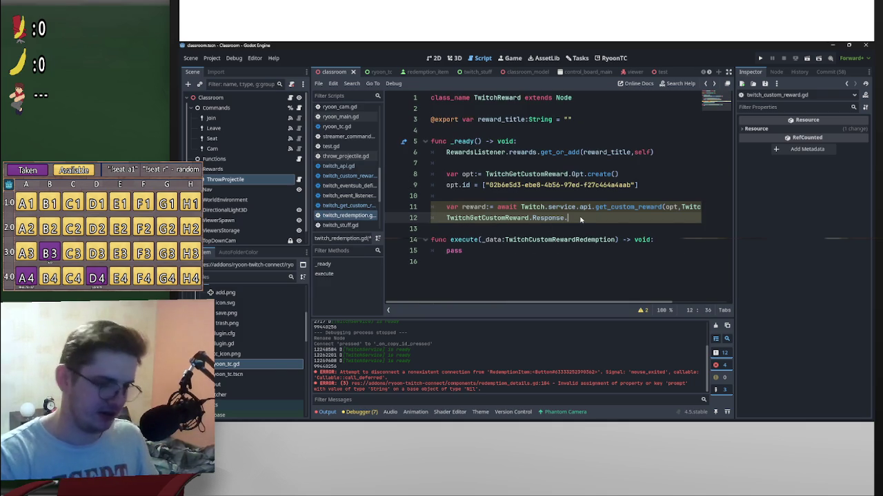
pyautogui.write('data')
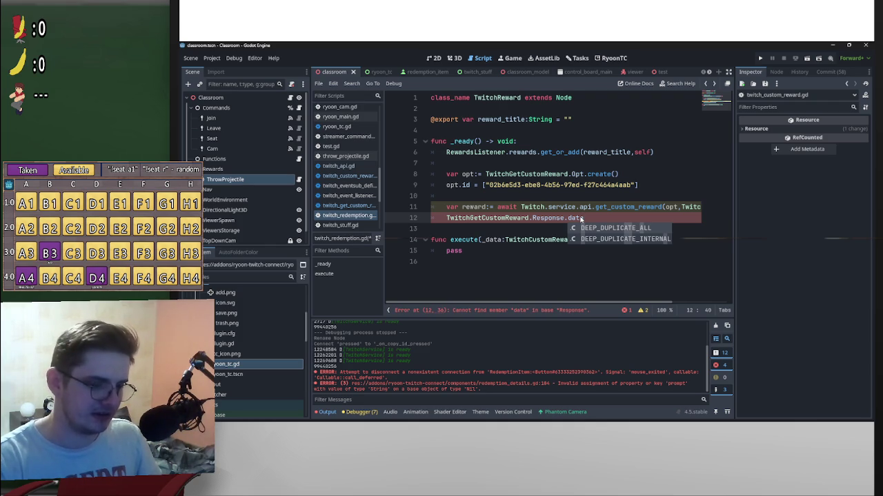
pyautogui.write('.so')
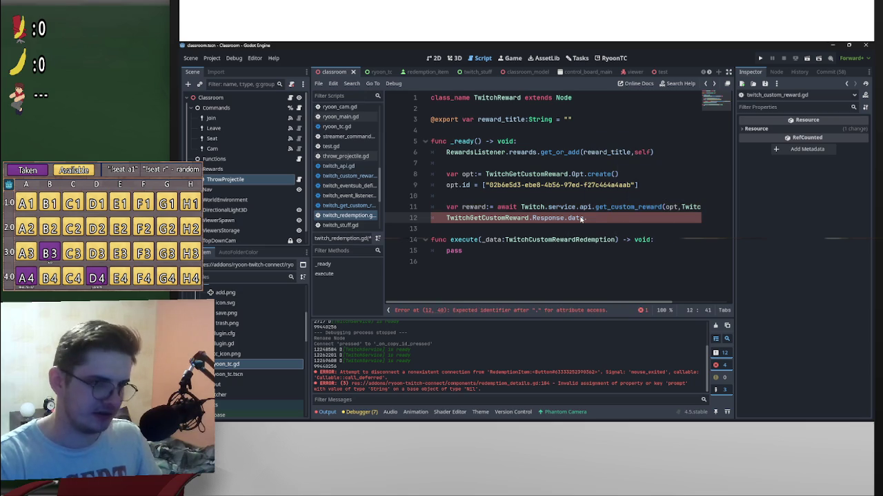
pyautogui.hotkey('ctrl', 'BackSpace')
pyautogui.hotkey('ctrl', 'BackSpace')
pyautogui.hotkey('ctrl', 'BackSpace')
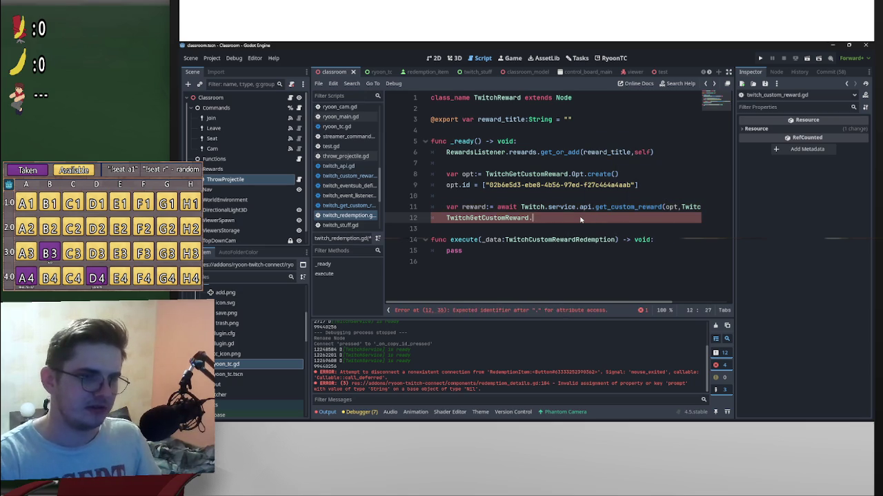
pyautogui.write('rewa')
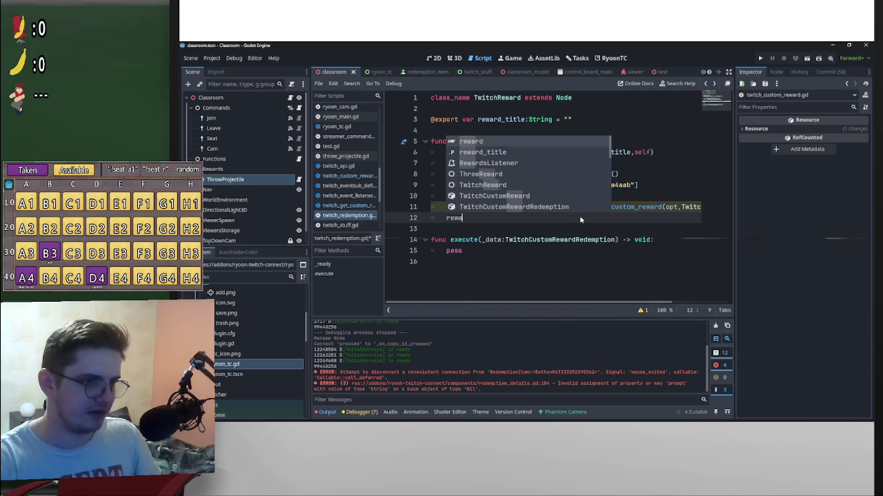
pyautogui.press('Return')
pyautogui.write('.da')
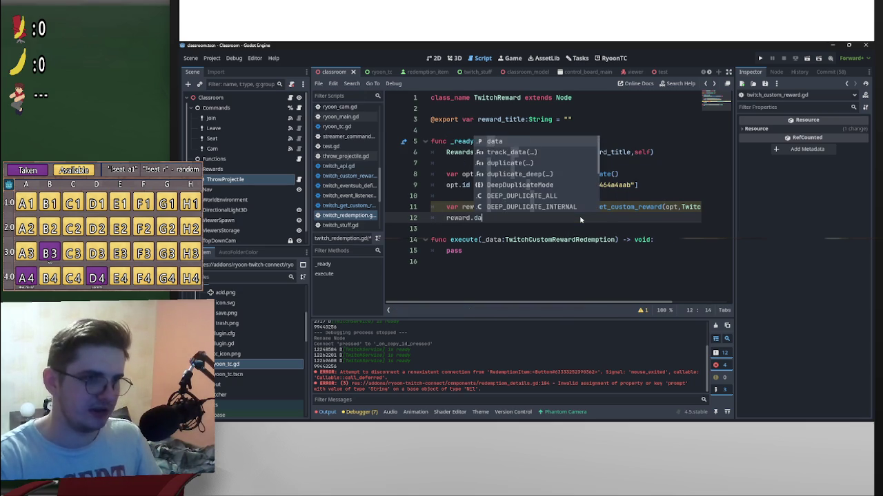
pyautogui.write('ta.soz')
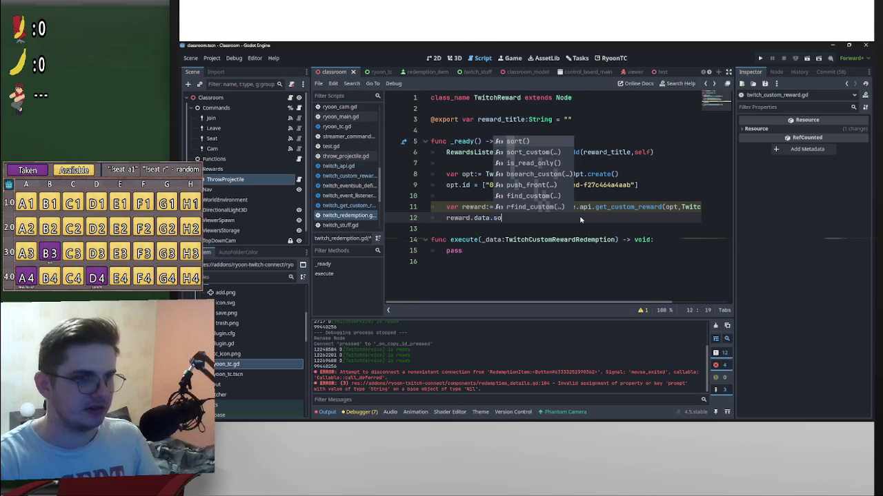
pyautogui.press('BackSpace')
pyautogui.press('BackSpace')
pyautogui.write('iz')
pyautogui.press('Return')
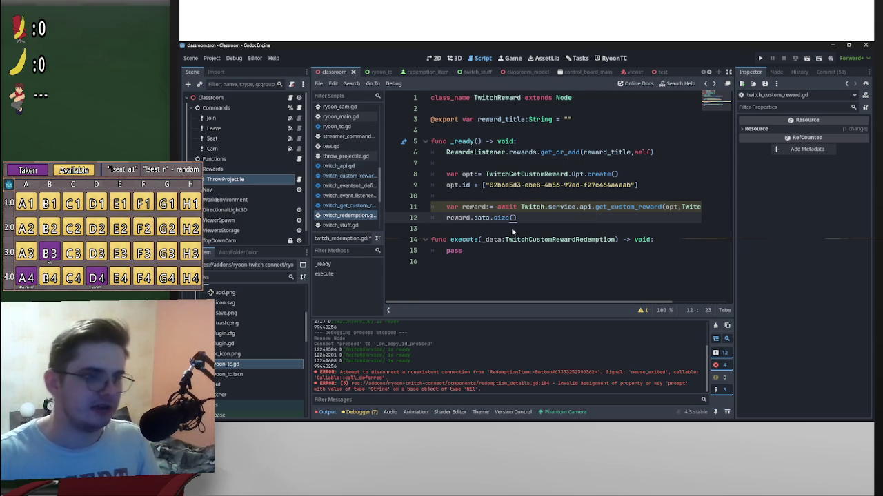
# Step: Wrap the expression as print(reward.data.size()), save the script, and run the game
pyautogui.moveTo(531, 218); pyautogui.dragTo(447, 221)
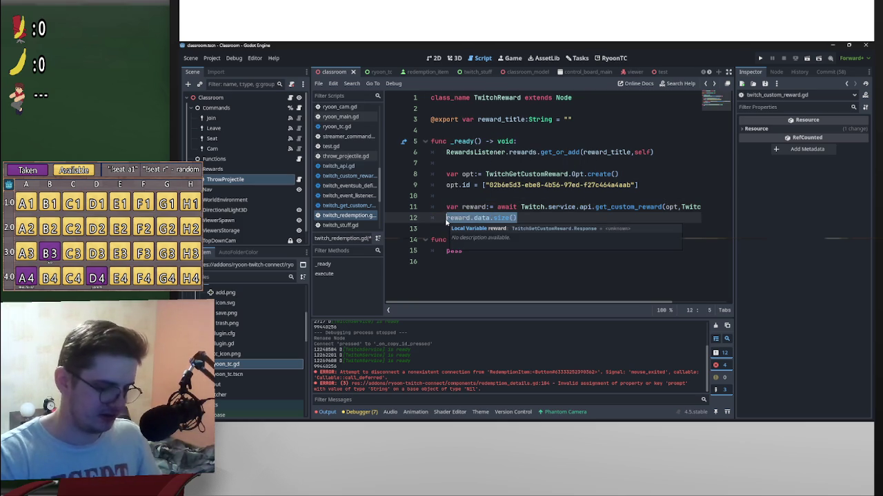
pyautogui.write('(')
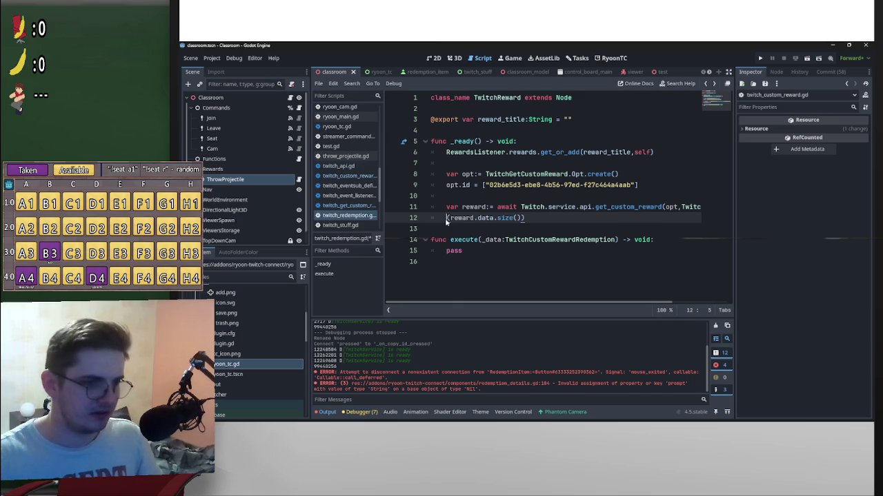
pyautogui.write('print')
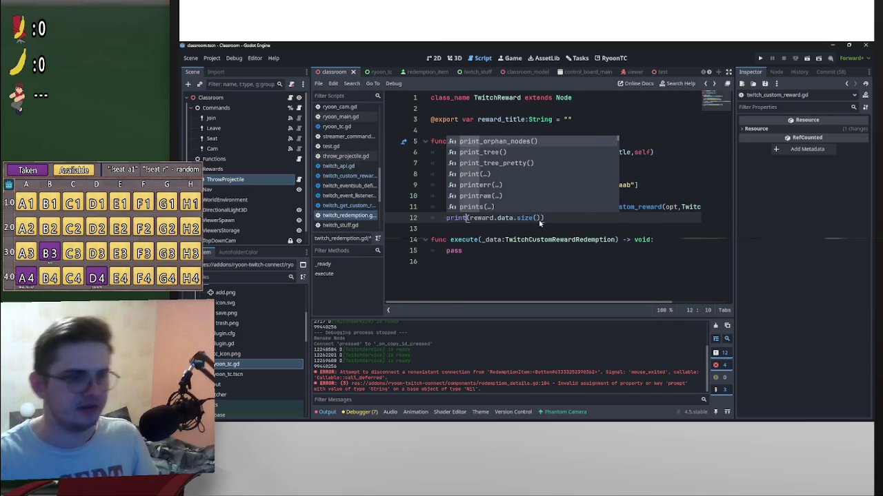
pyautogui.hotkey('ctrl', 's')
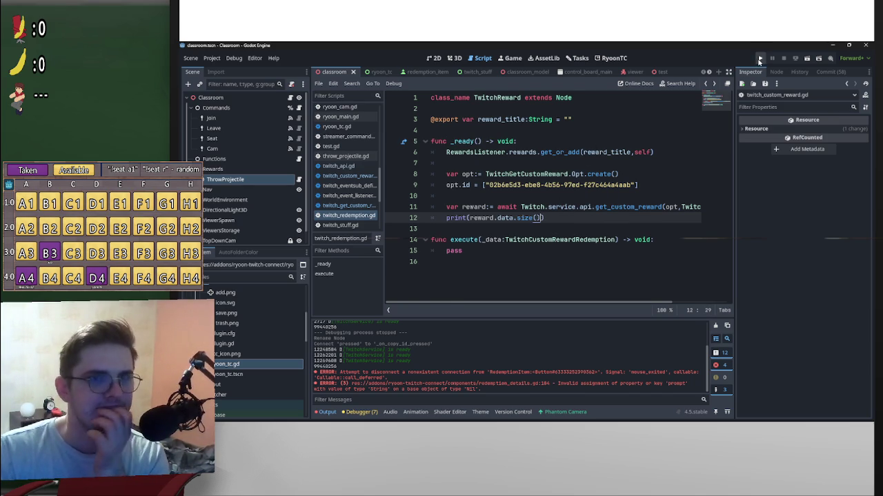
pyautogui.click(759, 60)
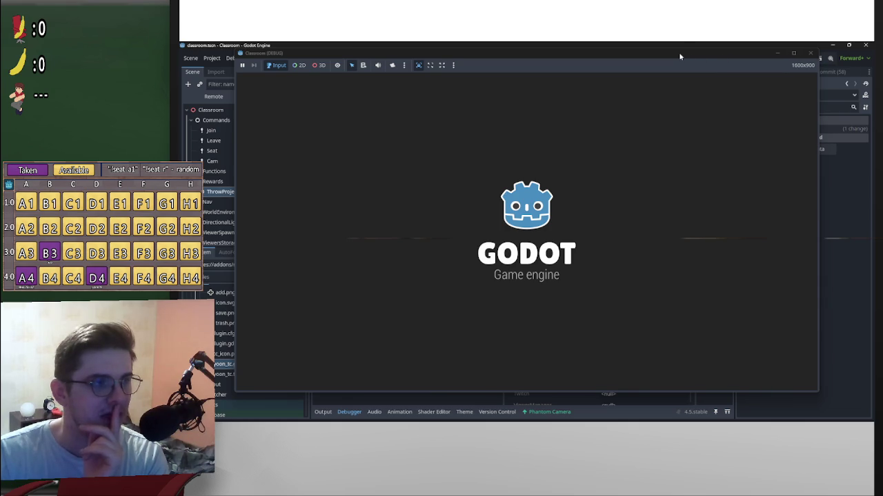
# Step: Move the game window aside, read the reward type-inference error, and open get_custom_reward's definition
pyautogui.moveTo(678, 51)
pyautogui.mouseDown()
pyautogui.moveTo(695, 164)
pyautogui.moveTo(670, 394)
pyautogui.mouseUp()
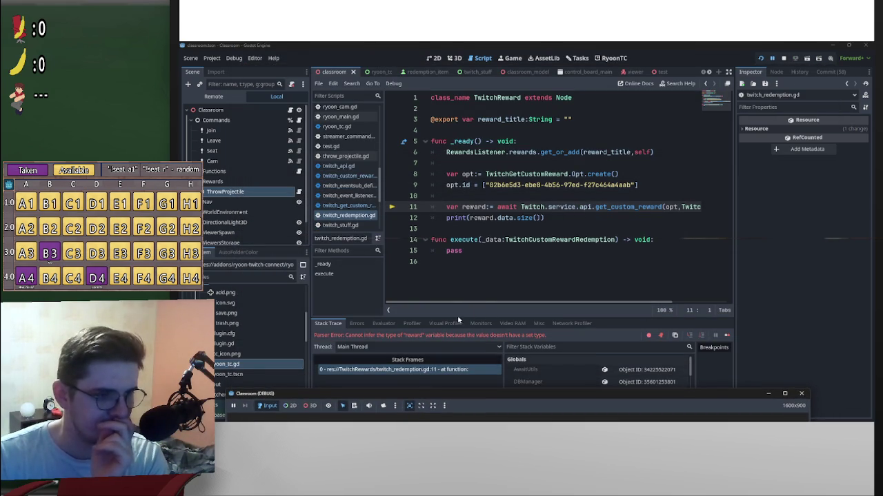
pyautogui.click(428, 340)
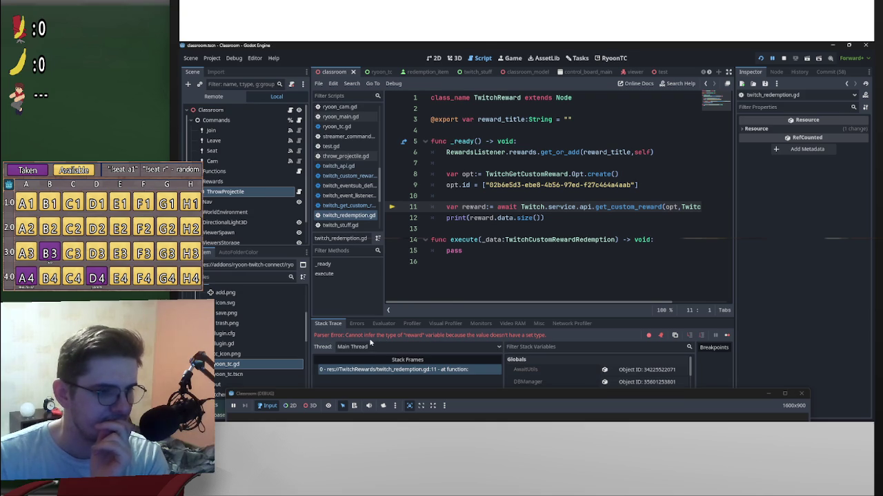
pyautogui.click(604, 207)
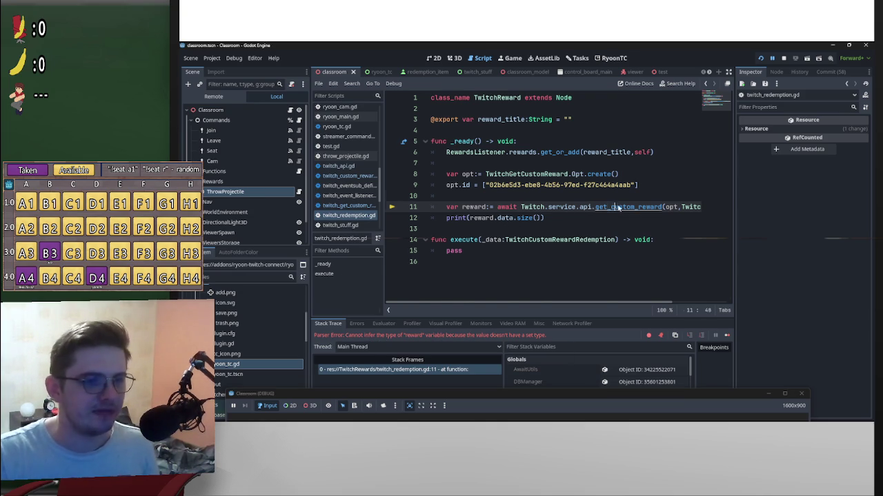
pyautogui.keyDown('ctrl'); pyautogui.click(617, 206); pyautogui.keyUp('ctrl')
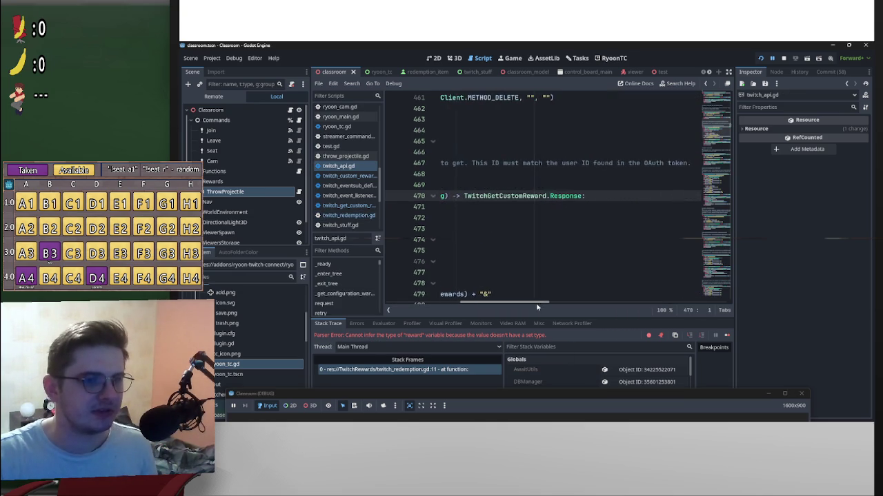